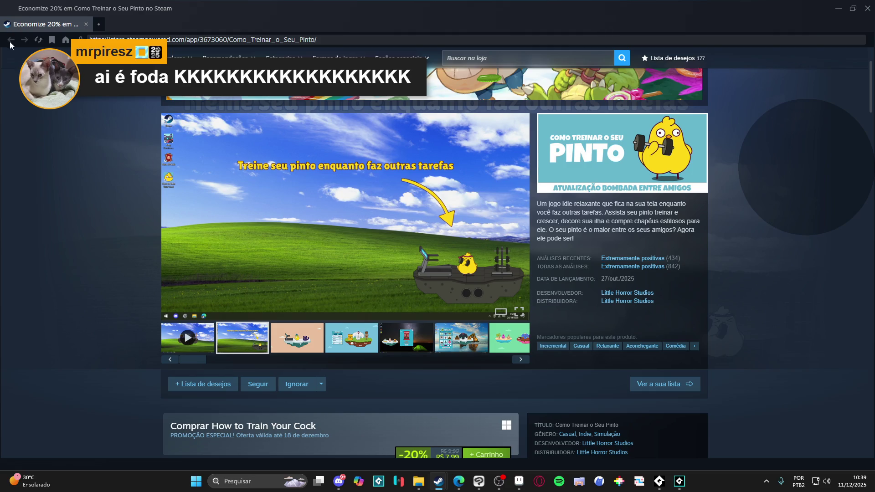
Step: Close the separate game page window and browse the Shard Squad store page before returning
click(870, 10)
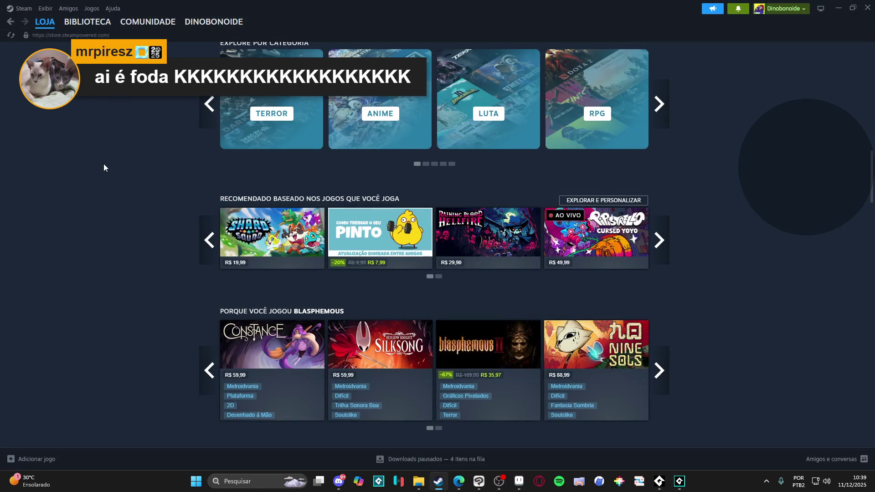
click(244, 246)
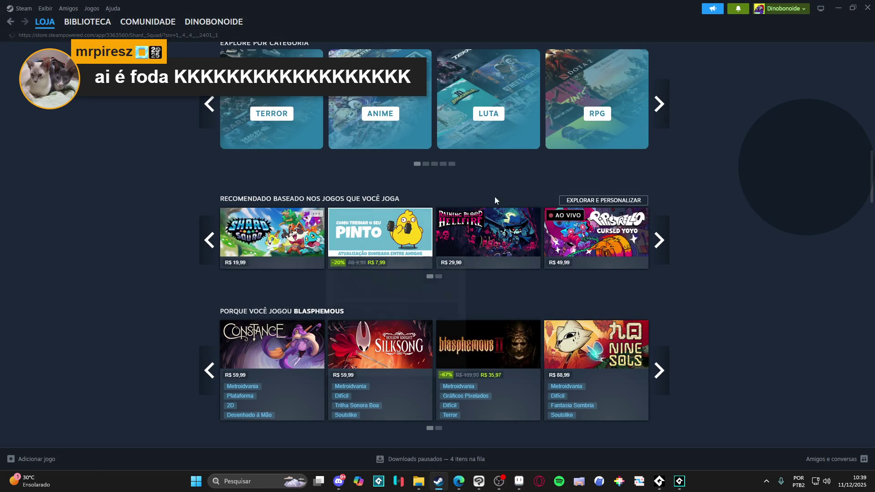
scroll(555, 256, down, 1)
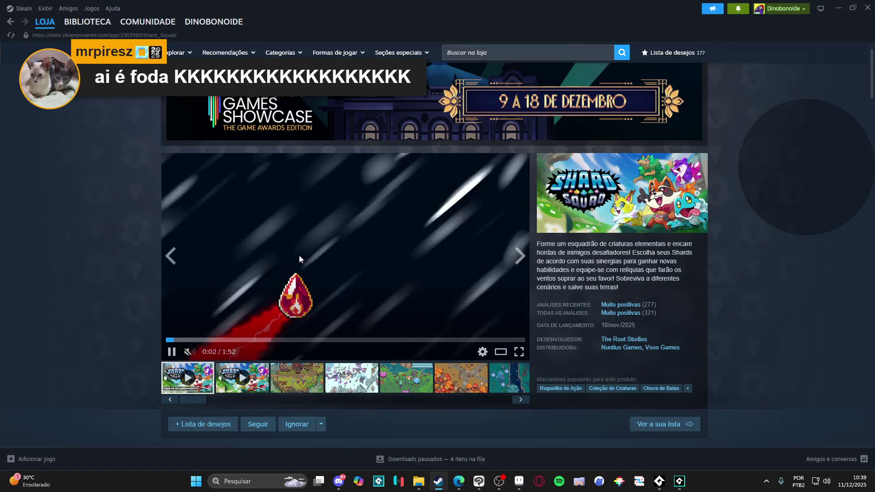
click(10, 22)
scroll(103, 174, down, 4)
Step: View the Constance store page, then return to the store home and scroll down
click(255, 191)
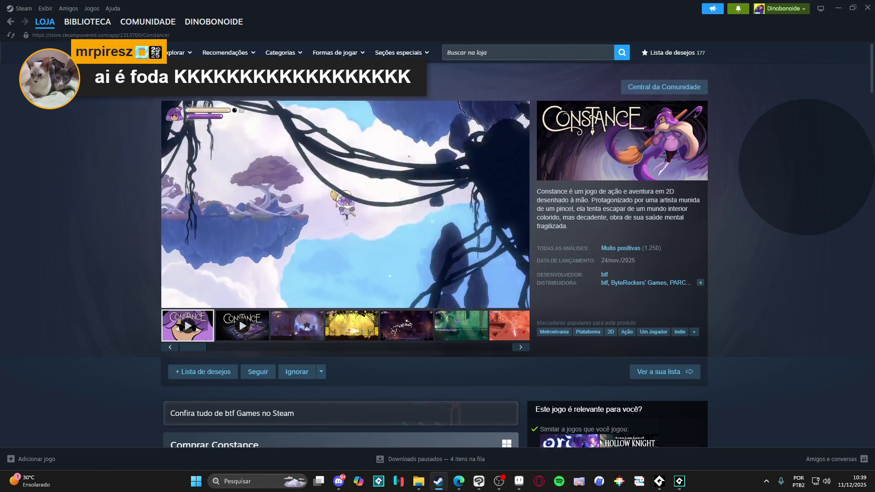
click(8, 27)
scroll(85, 184, down, 6)
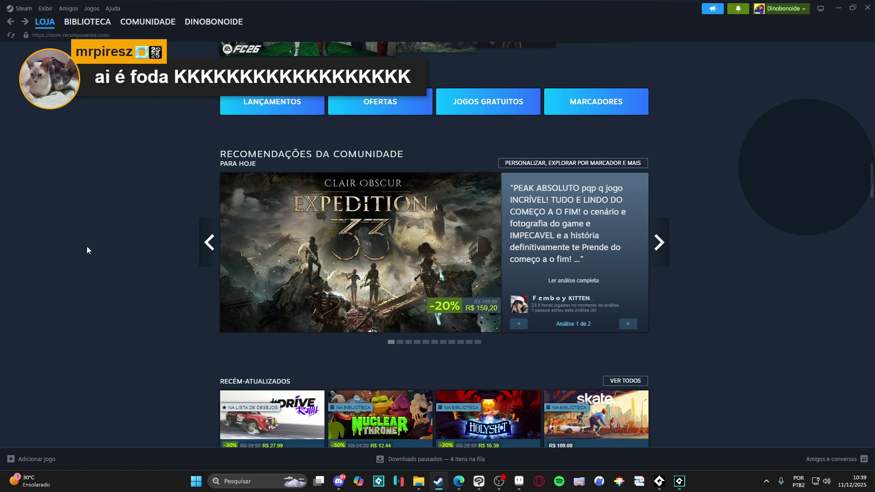
Step: Scroll down the Steam store front to the Novidades populares list
scroll(87, 250, down, 4)
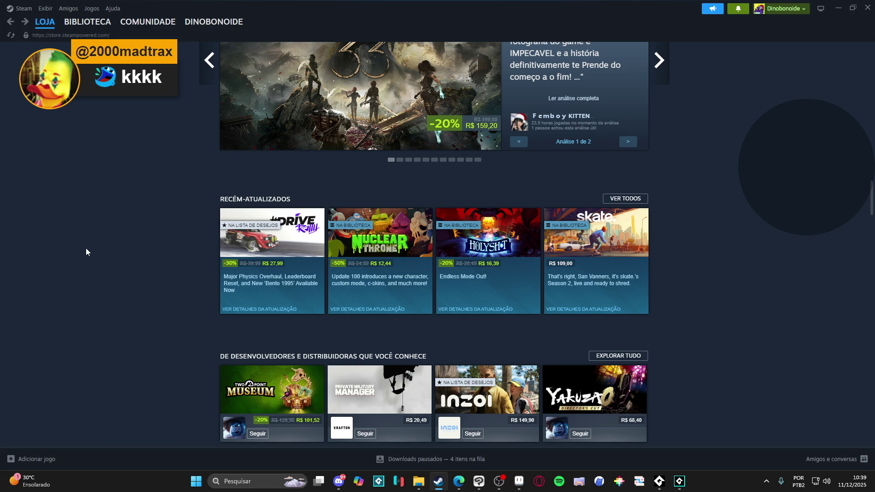
scroll(87, 248, down, 3)
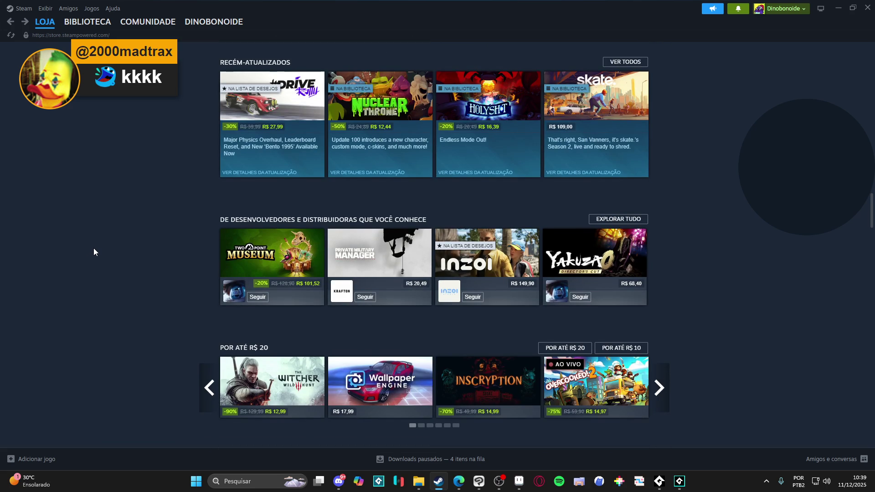
scroll(94, 248, down, 2)
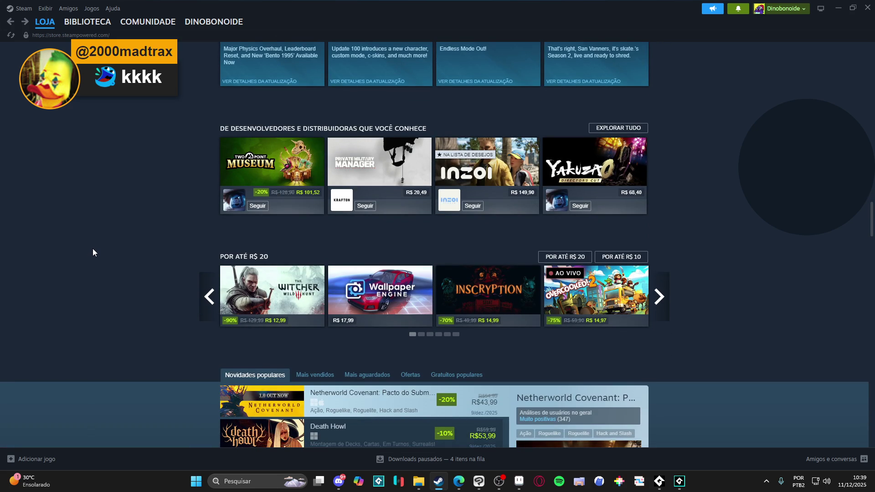
scroll(86, 253, down, 5)
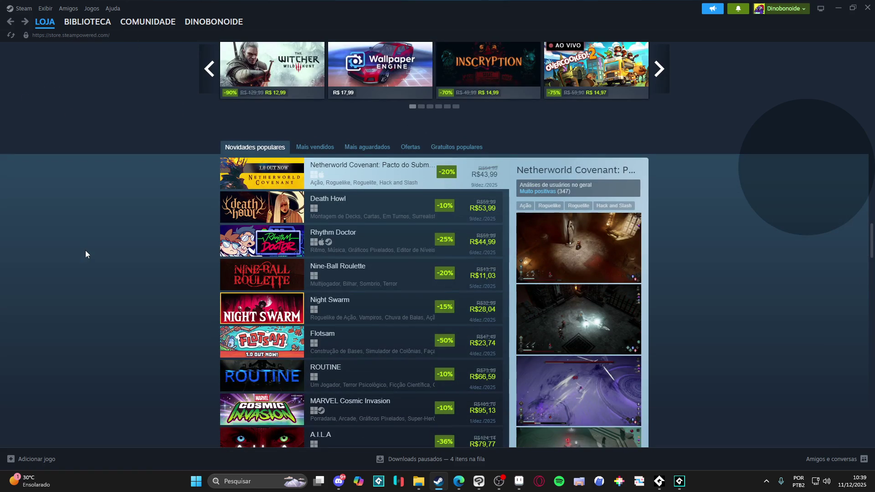
scroll(78, 251, up, 2)
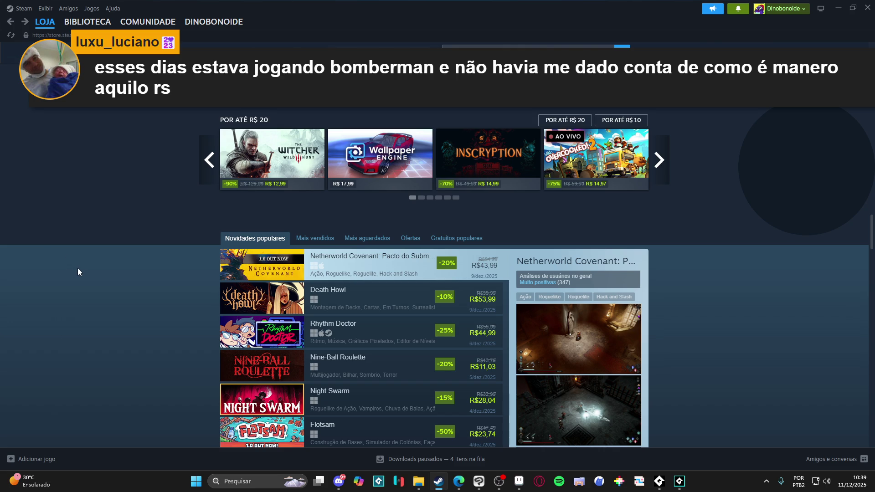
scroll(57, 284, down, 2)
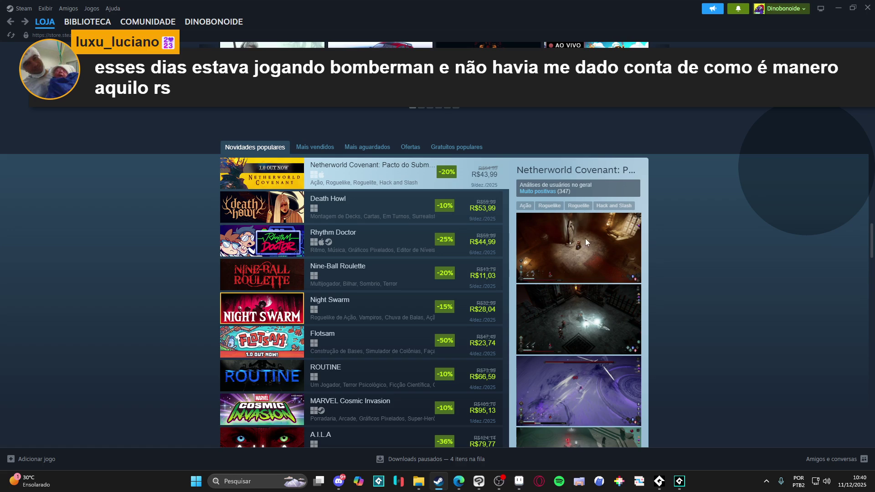
scroll(588, 239, down, 4)
scroll(576, 236, up, 4)
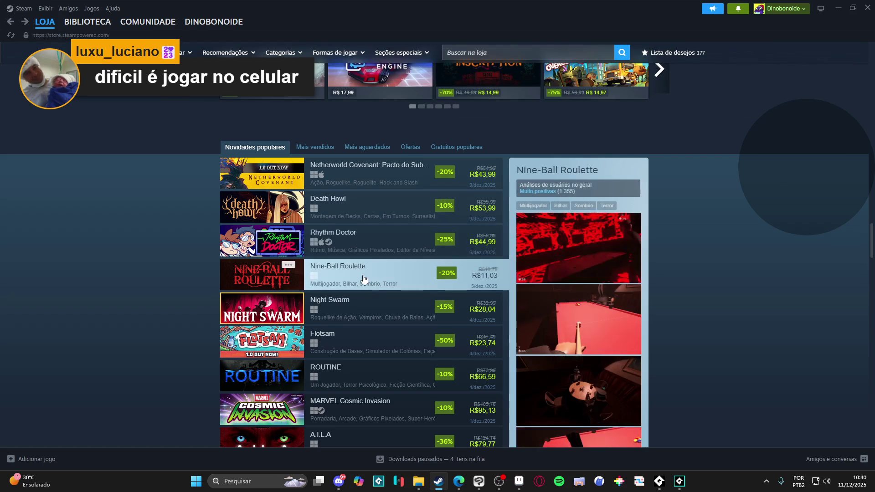
scroll(363, 279, down, 1)
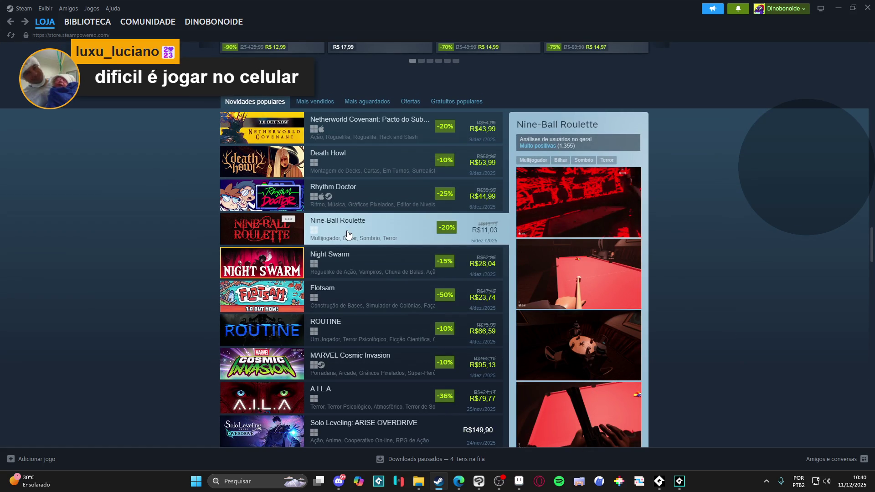
scroll(348, 233, down, 1)
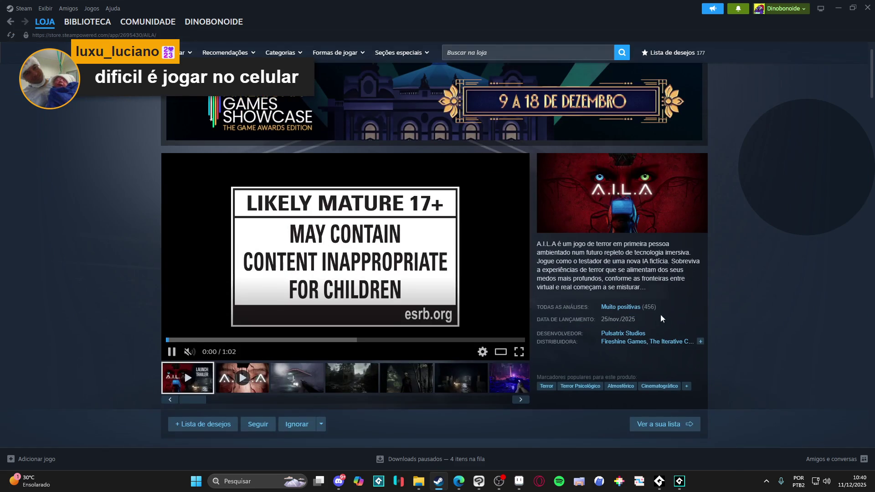
Step: Pause the A.I.L.A launch trailer and go back to the new releases list
mouse_move(651, 309)
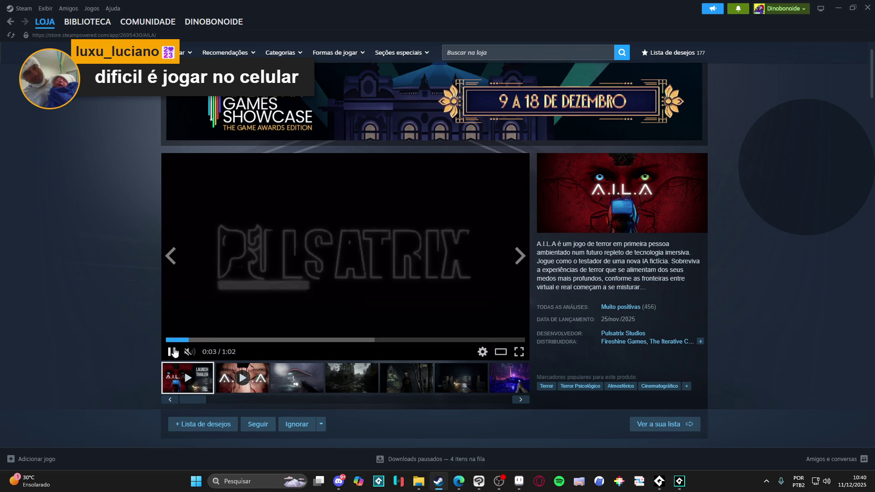
click(172, 352)
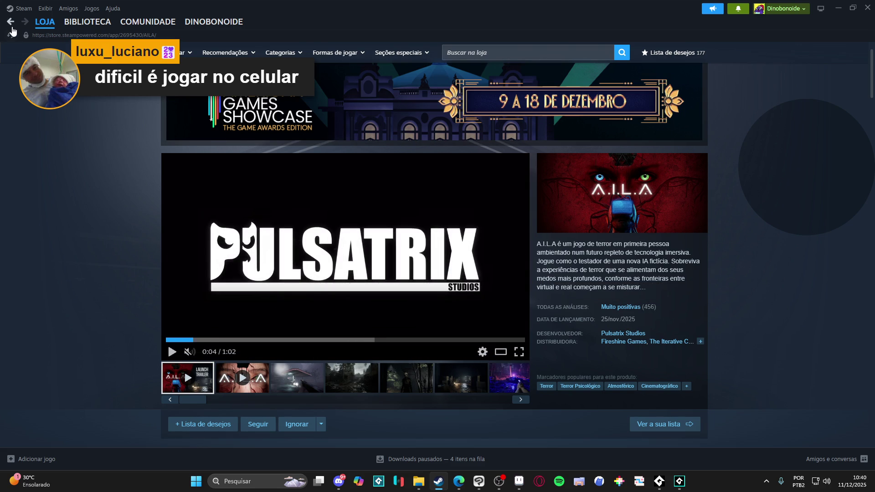
click(11, 22)
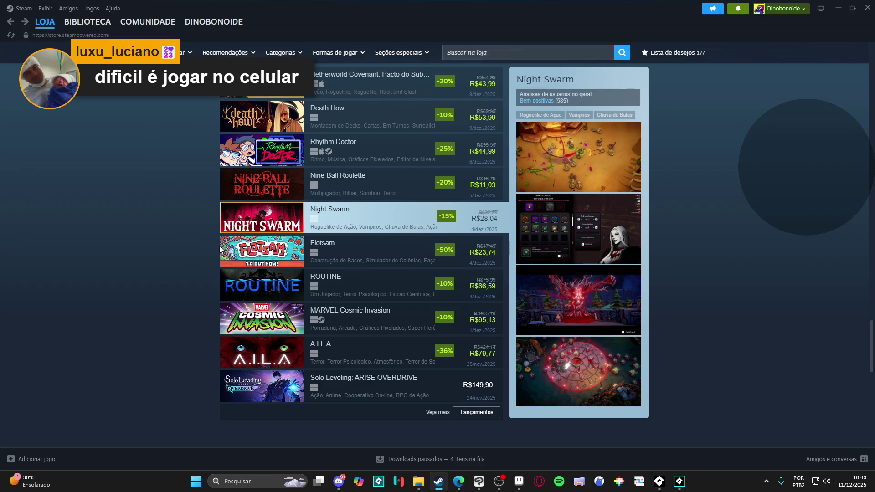
Step: Open a new Microsoft Edge window and load YouTube from the new tab
scroll(359, 336, down, 2)
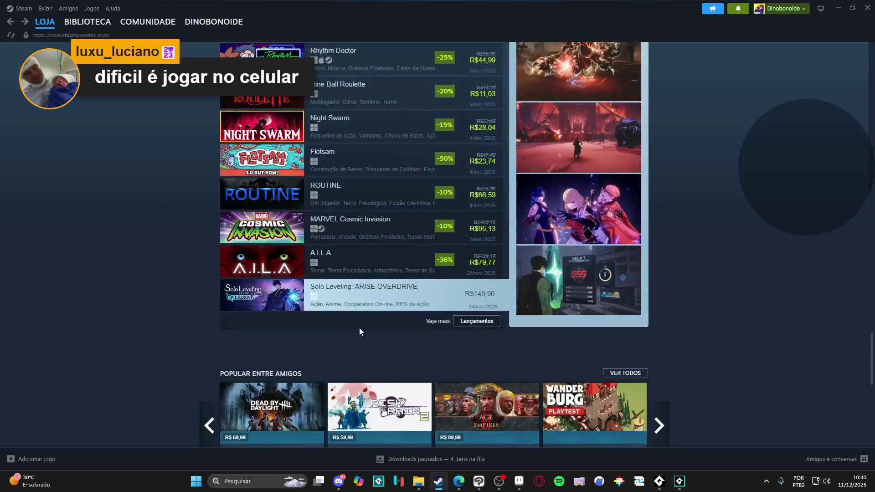
scroll(362, 311, up, 1)
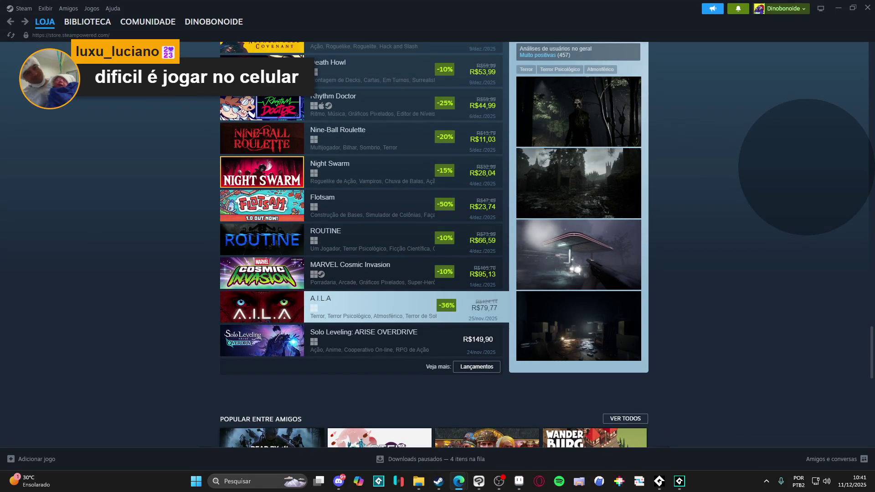
key(super+7)
click(300, 282)
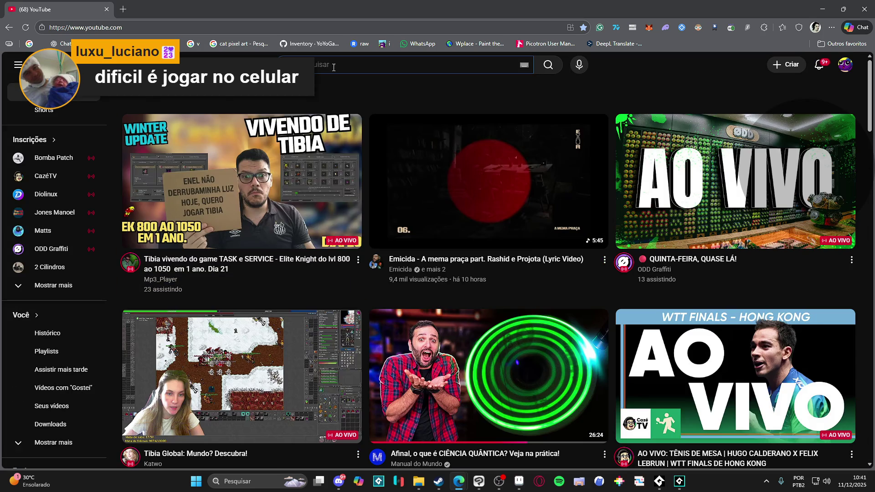
Step: Search YouTube for 'bomberman championship'
click(334, 66)
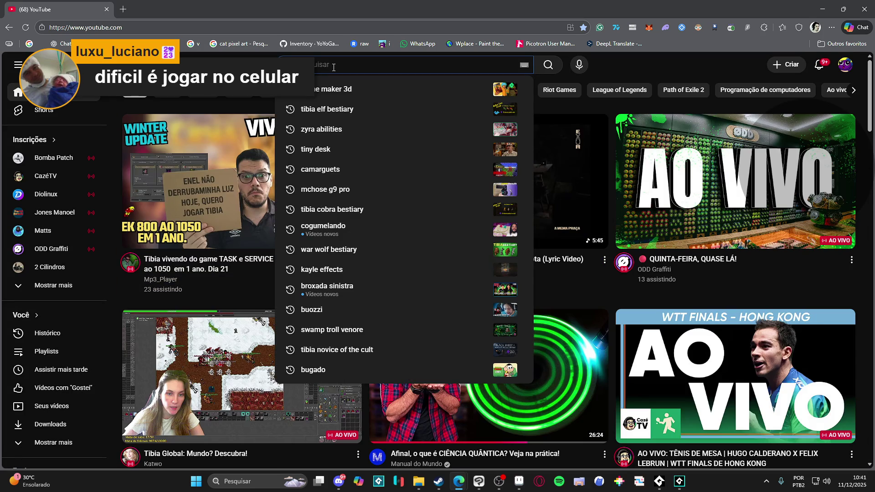
text(bomberman c)
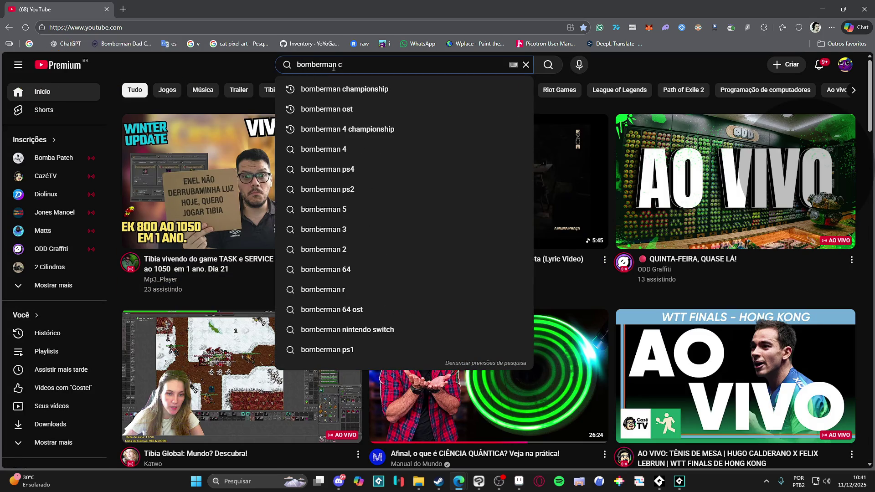
text(hampionship)
key(Return)
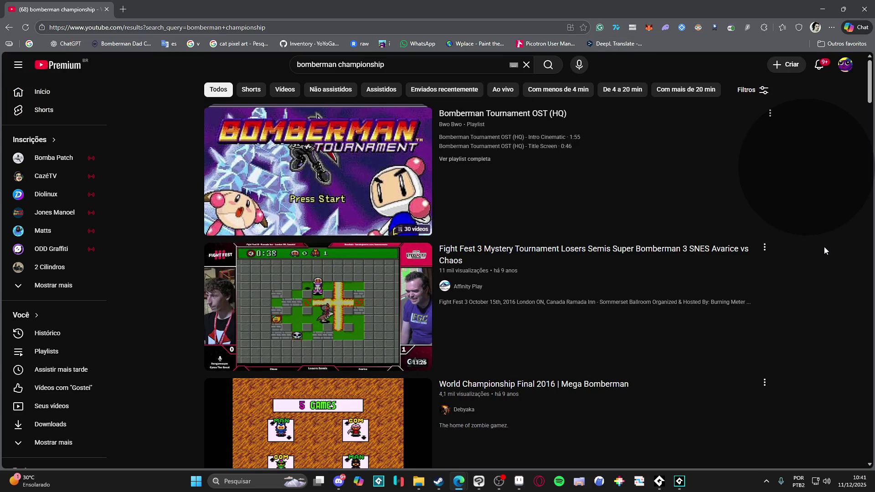
Step: Open the Super Bomberman 5 2021 championship final from the results in a new tab
scroll(824, 247, down, 2)
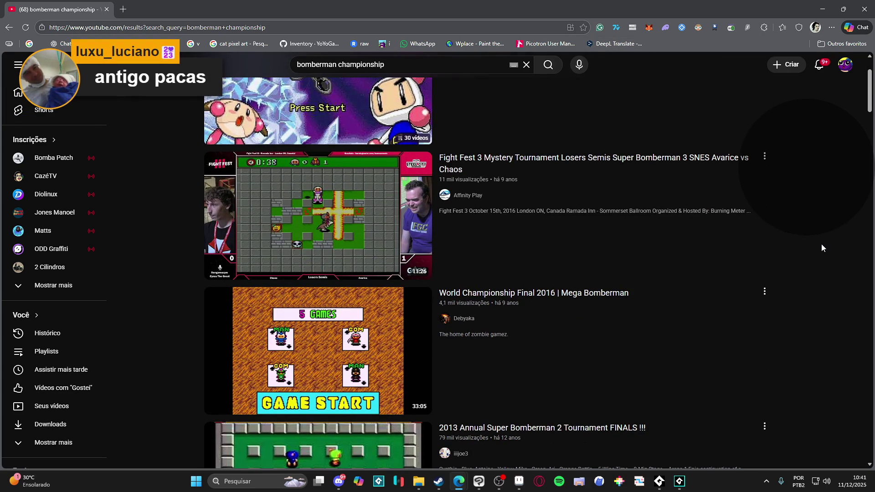
scroll(821, 244, down, 2)
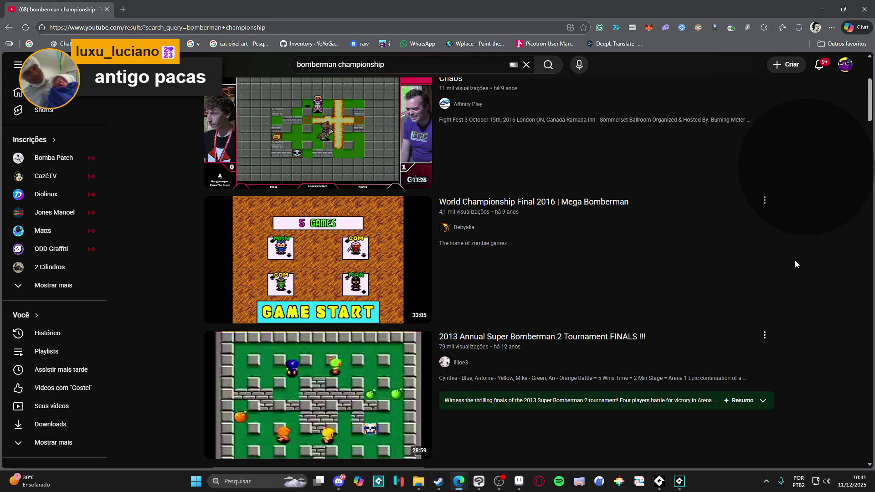
scroll(795, 261, down, 9)
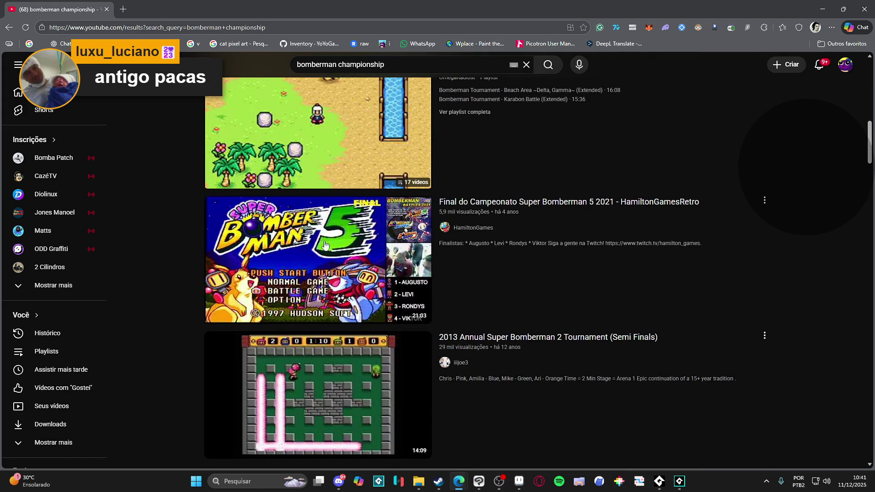
middle_click(305, 234)
click(168, 14)
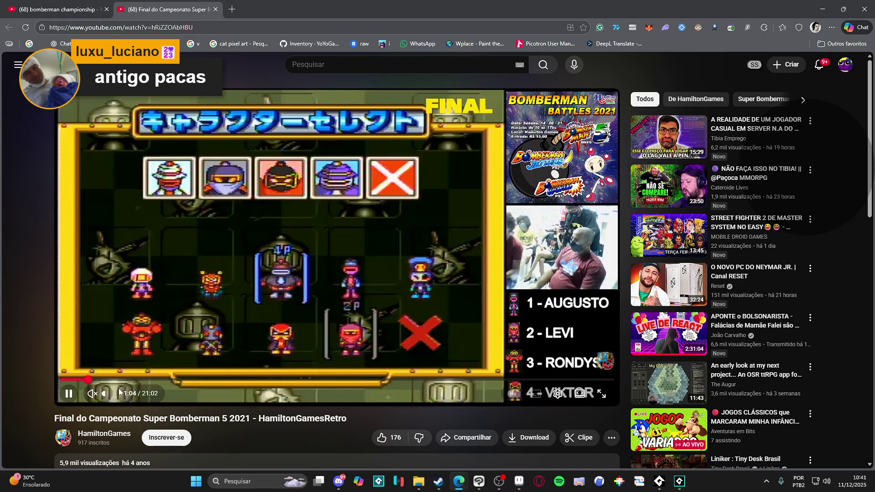
Step: Skip the Super Bomberman 5 final ahead to the match gameplay, then start a new search
click(122, 379)
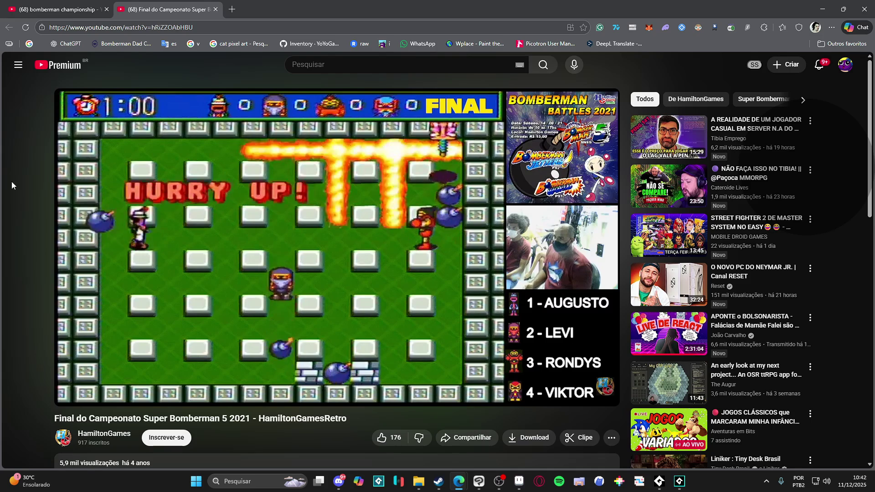
click(328, 64)
Step: Search YouTube for 'bomberman oppenheimers' and scroll through the results
text(bomberman oppenheimers)
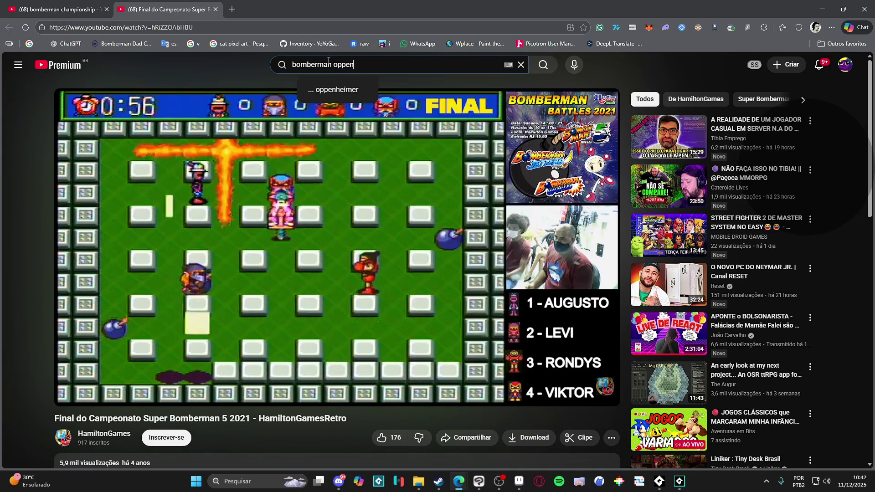
key(Return)
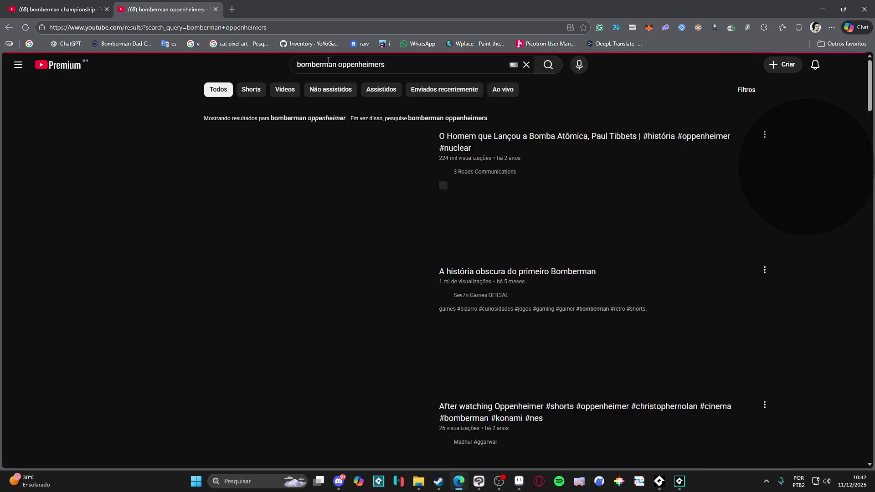
scroll(718, 180, down, 4)
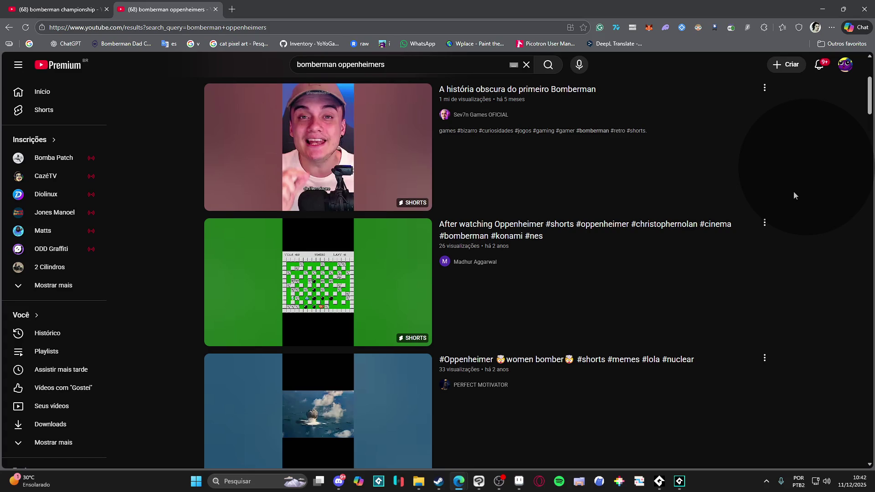
scroll(790, 196, down, 4)
scroll(789, 197, down, 4)
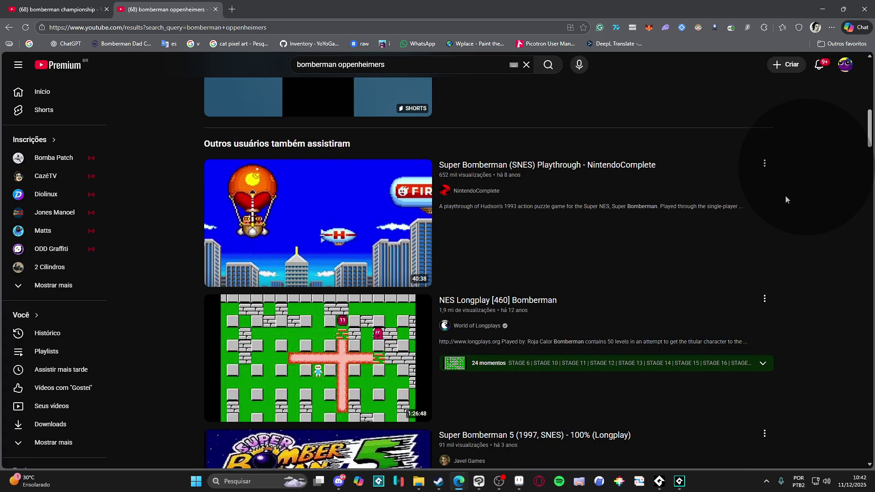
scroll(790, 202, down, 3)
scroll(781, 227, down, 3)
scroll(733, 237, up, 2)
scroll(331, 108, up, 5)
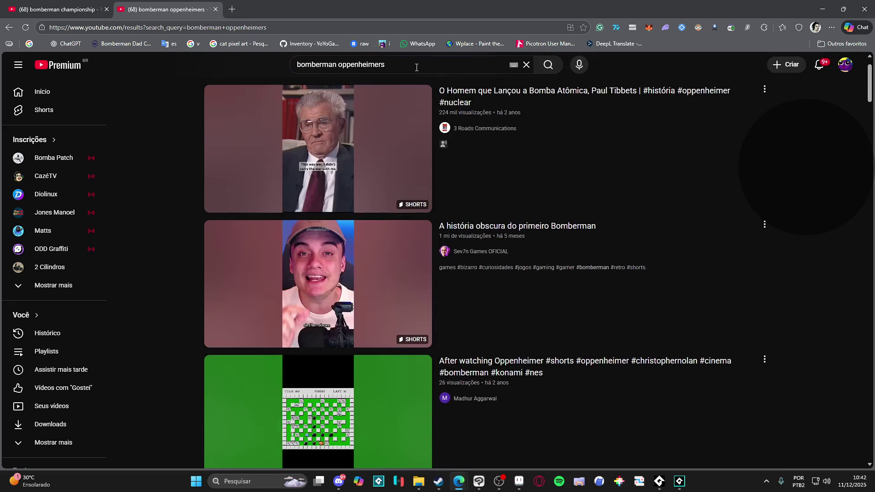
Step: Change the query to the 'bomberman championship' suggestion and run that search
drag(385, 64, 343, 65)
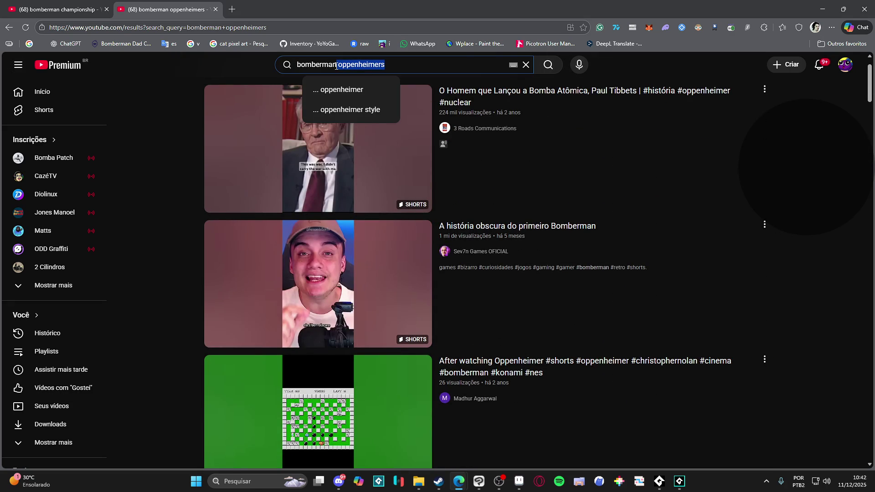
text(champin)
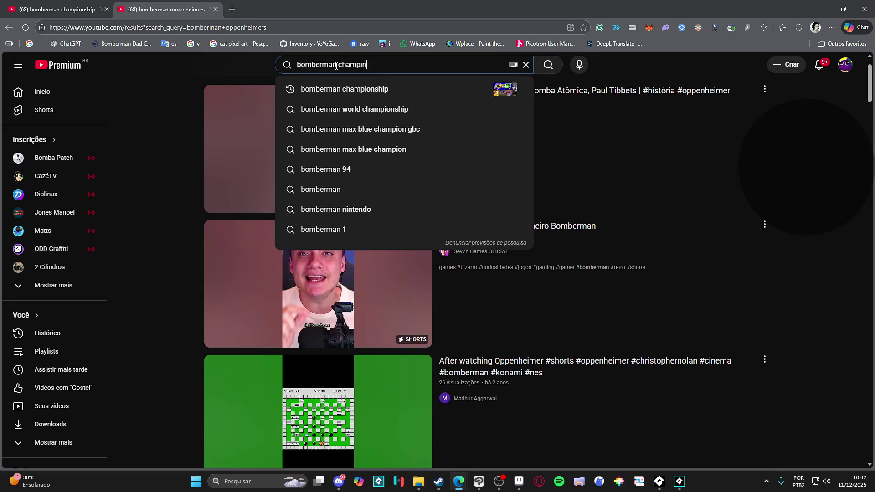
key(Down)
key(Return)
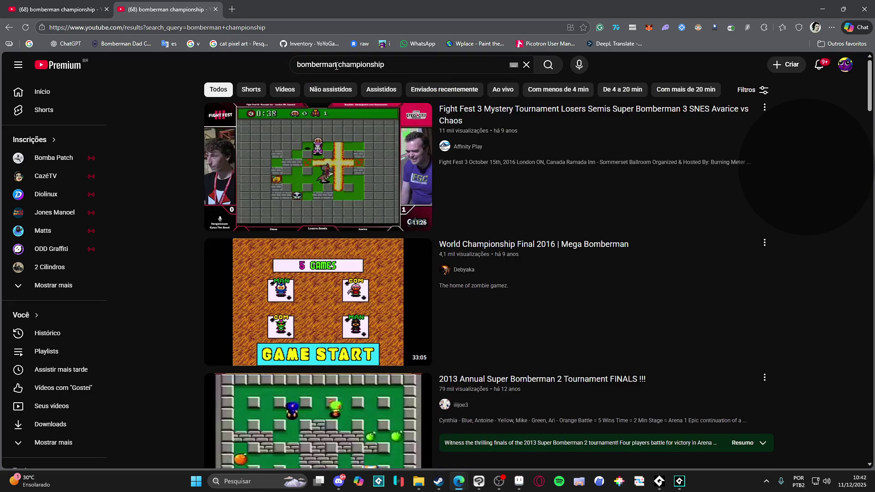
Step: Scroll through the bomberman championship search results
mouse_move(702, 218)
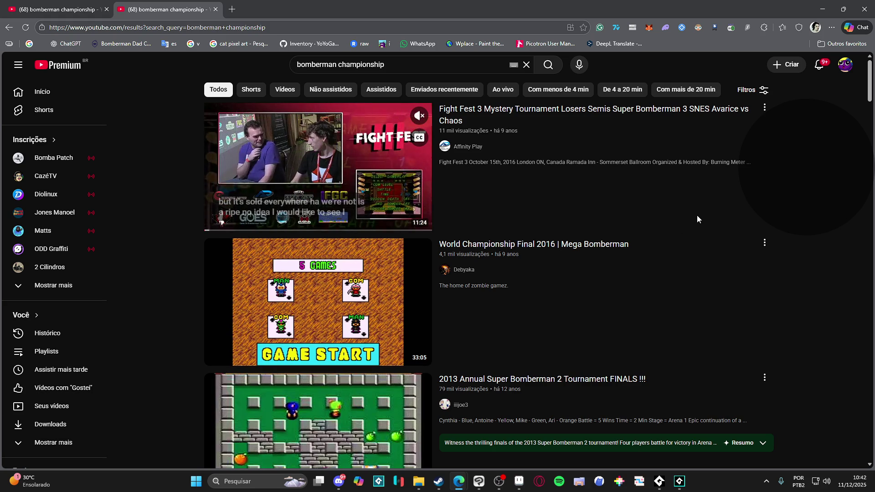
scroll(697, 218, down, 3)
scroll(692, 214, up, 3)
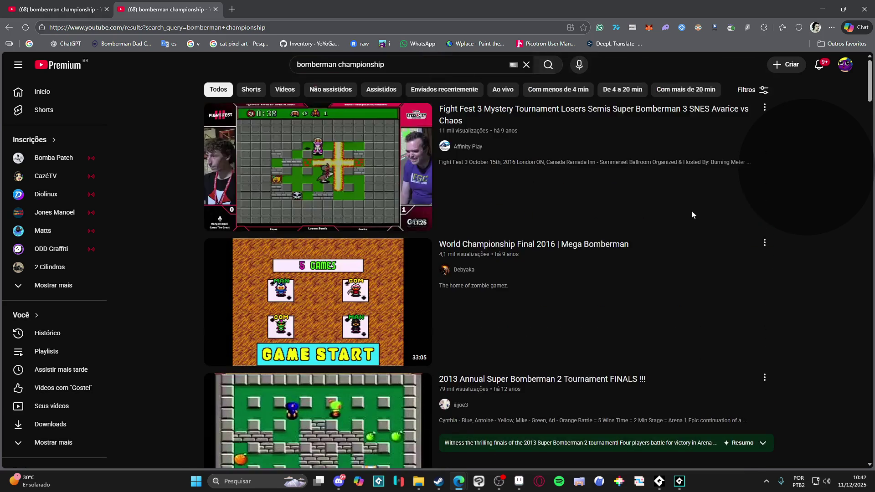
scroll(843, 237, down, 3)
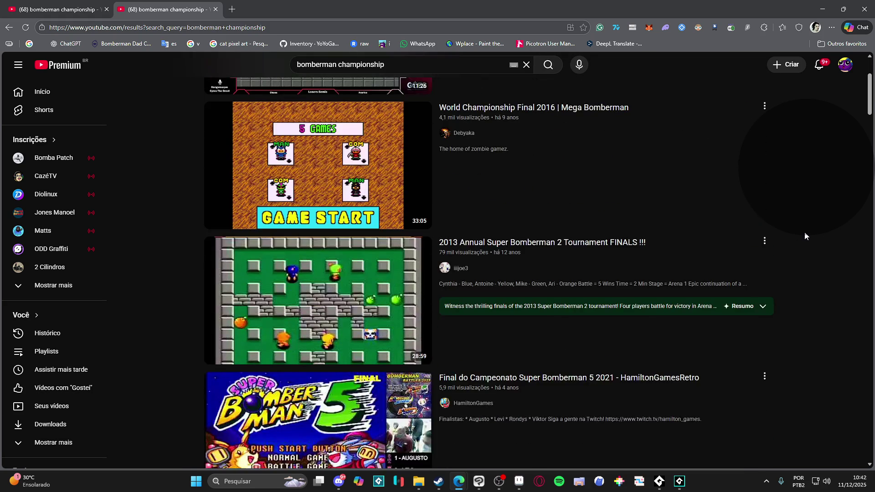
scroll(783, 233, down, 2)
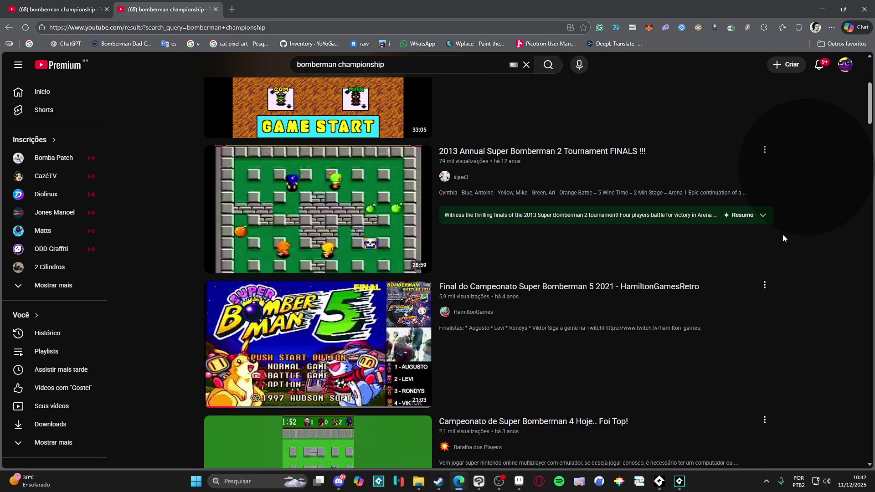
scroll(783, 236, down, 4)
scroll(778, 218, down, 7)
scroll(782, 215, down, 7)
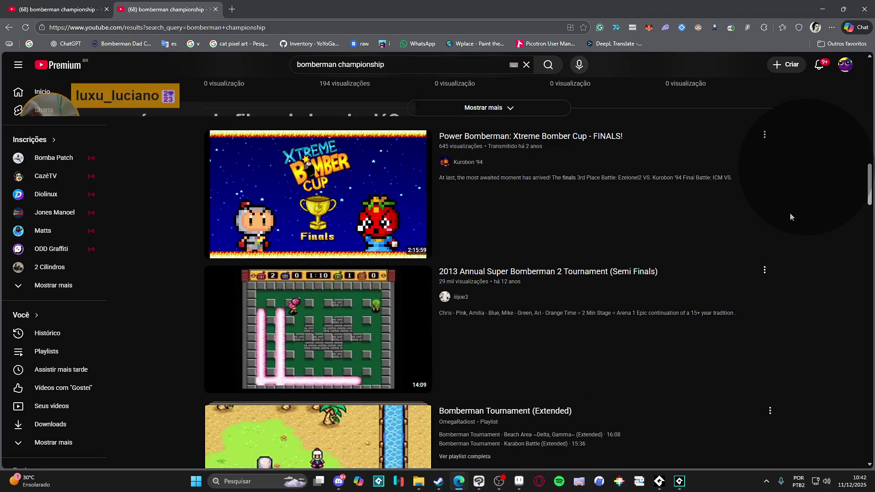
mouse_move(537, 355)
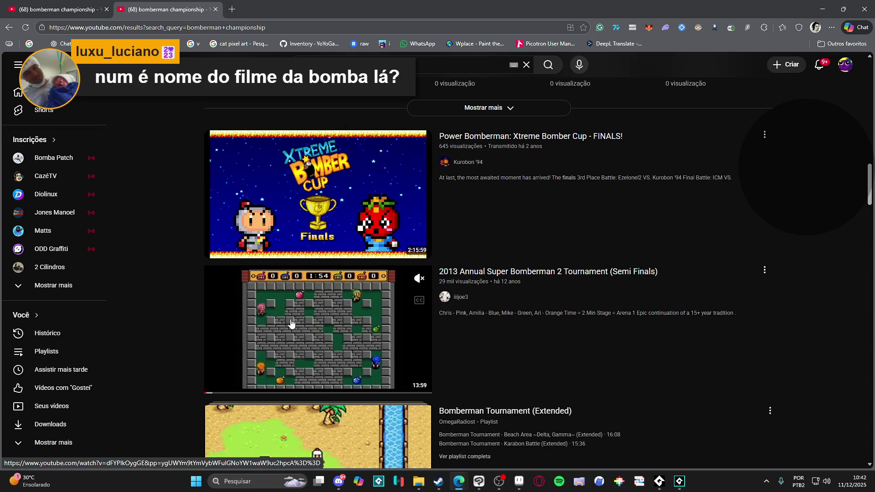
scroll(599, 310, down, 12)
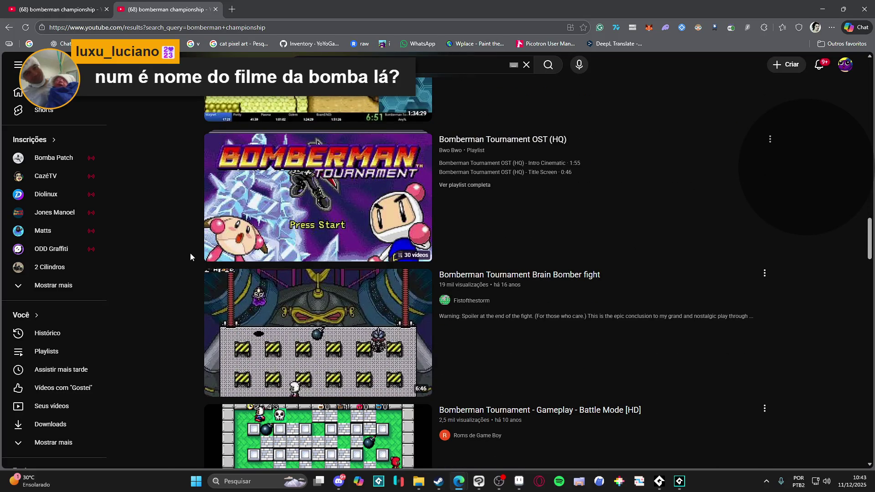
scroll(188, 260, down, 4)
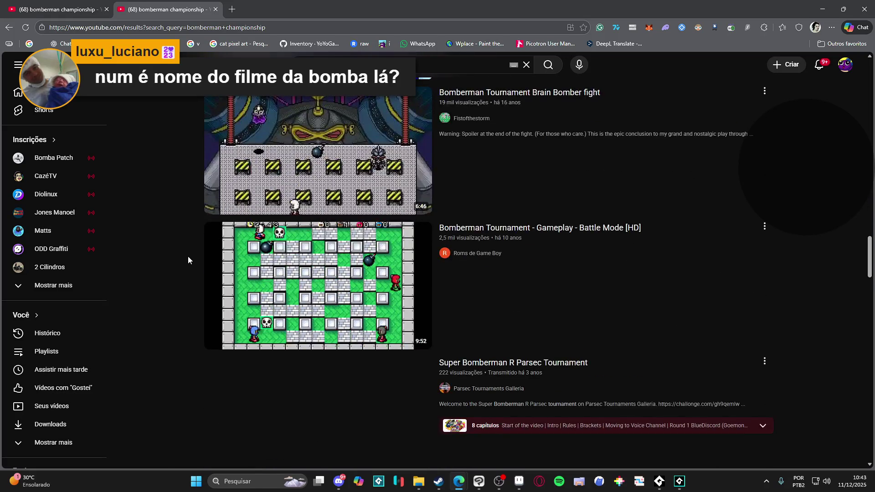
scroll(188, 260, down, 8)
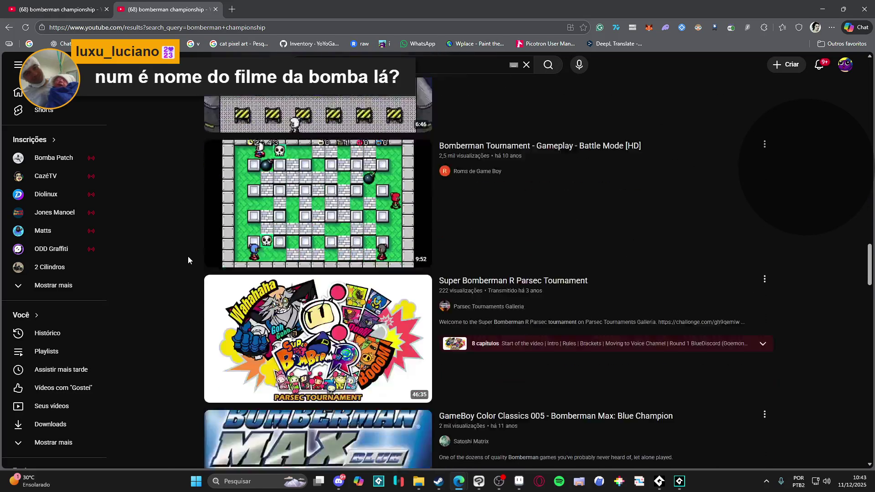
scroll(191, 239, down, 3)
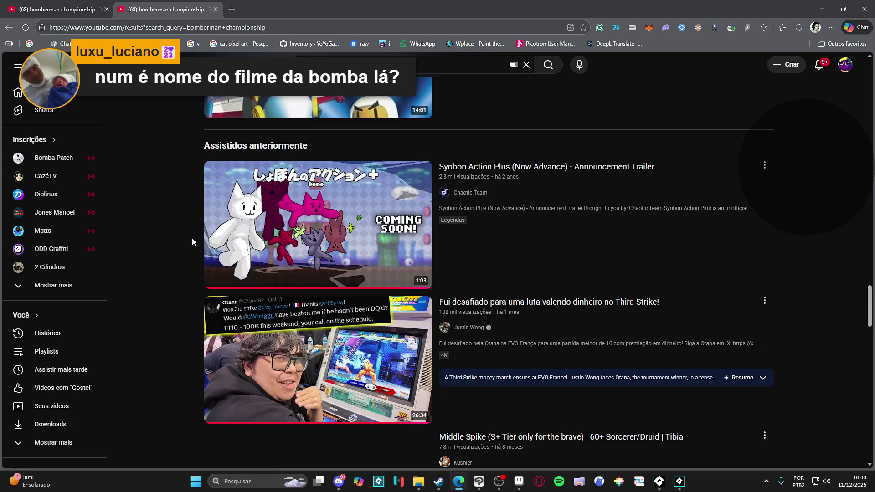
Step: Close the second results tab and open Solo Leveling: ARISE OVERDRIVE in Steam's Lançamentos list
click(216, 10)
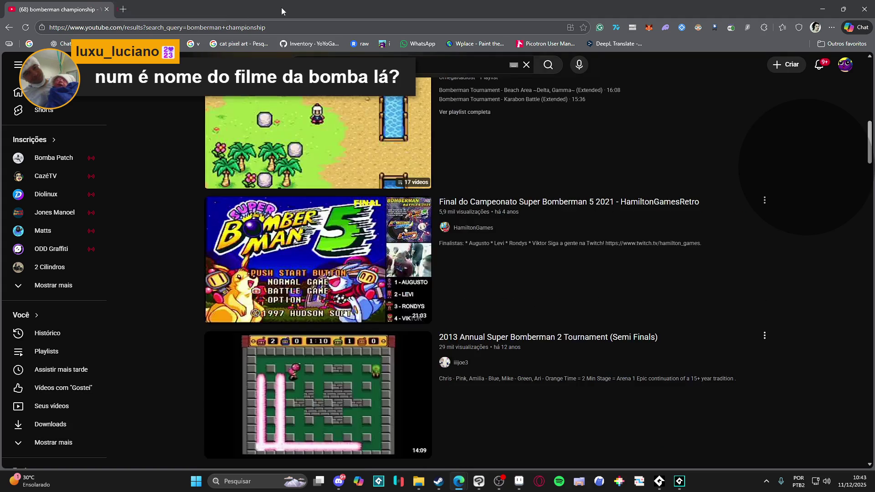
key(alt+Tab)
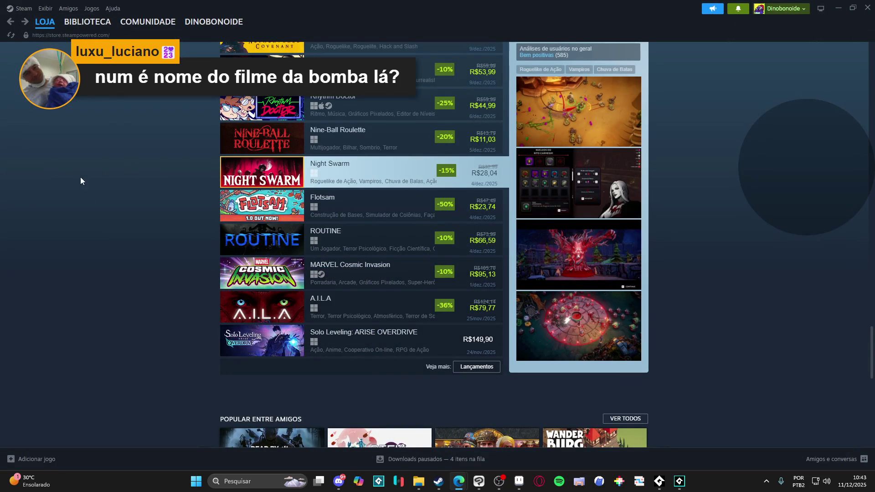
scroll(118, 241, down, 1)
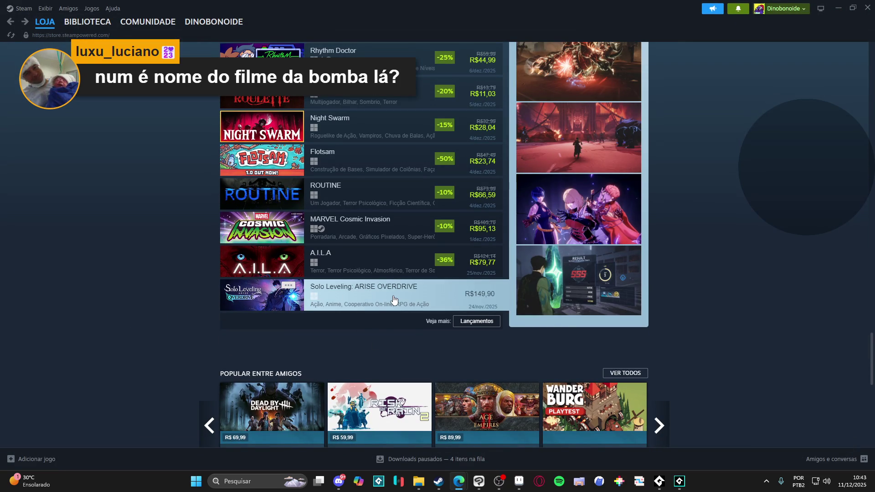
click(441, 292)
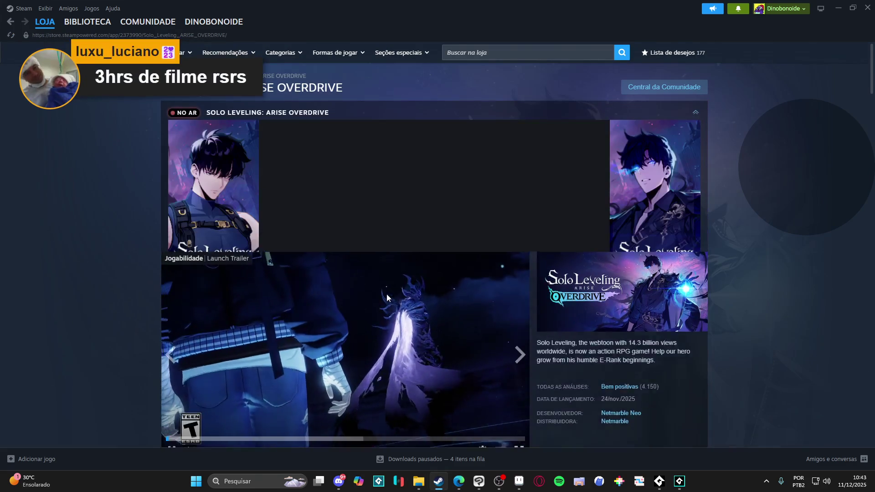
Step: Click through the Solo Leveling: ARISE OVERDRIVE screenshots up to the last one
scroll(248, 306, down, 4)
click(292, 271)
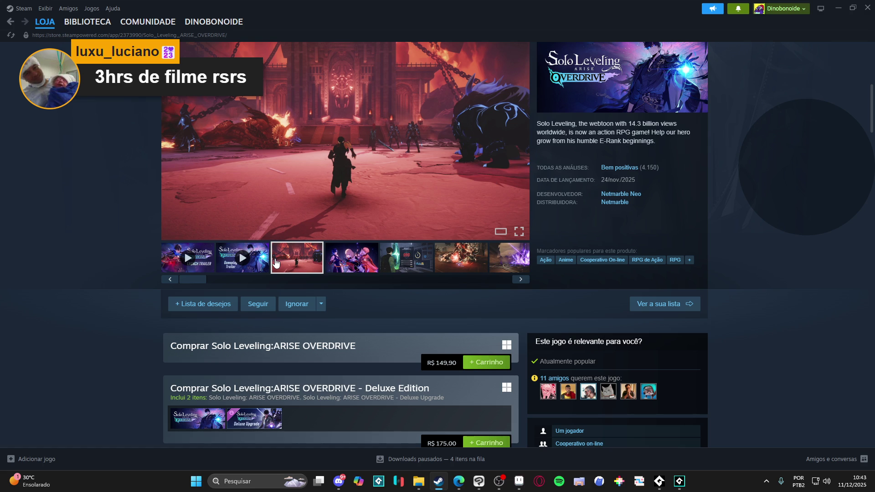
scroll(283, 288, up, 2)
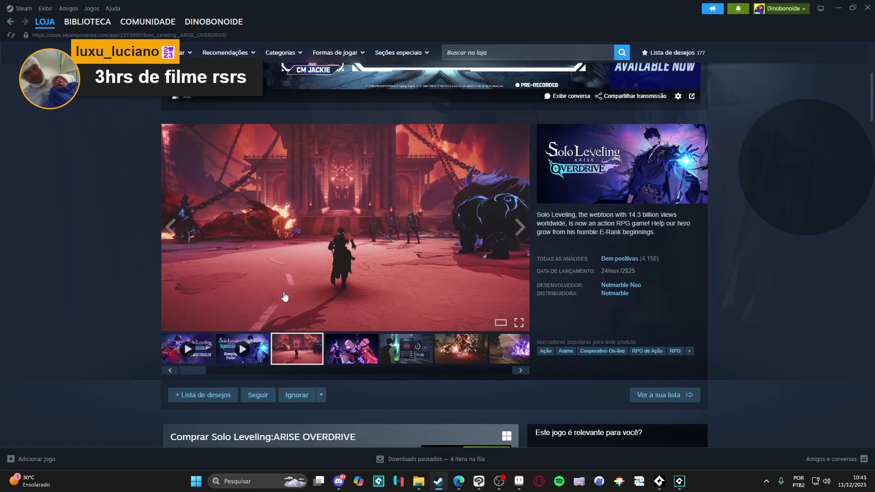
click(356, 361)
click(406, 353)
click(469, 354)
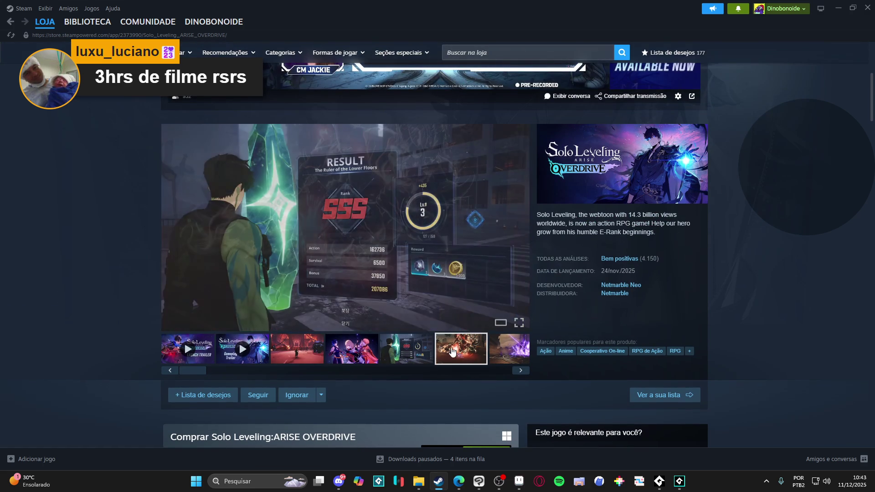
click(501, 354)
click(499, 359)
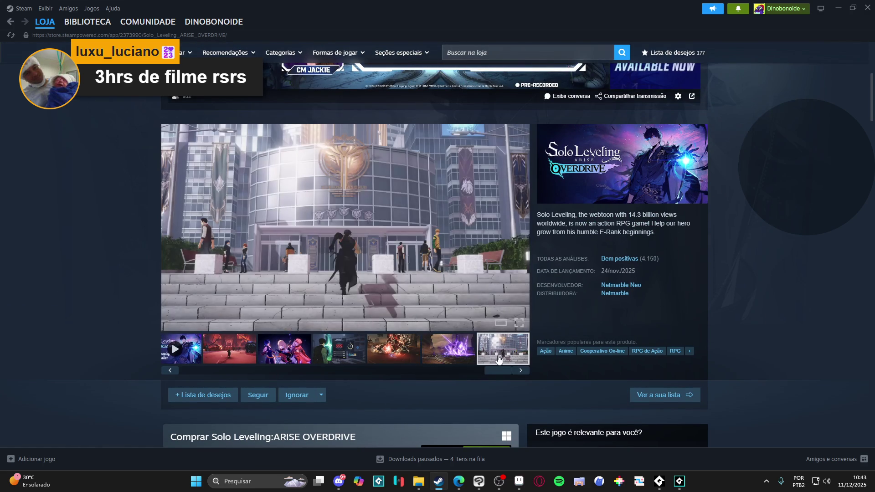
Step: Return to the red third screenshot, then play the launch trailer and pause it at 0:27
drag(491, 373, 217, 368)
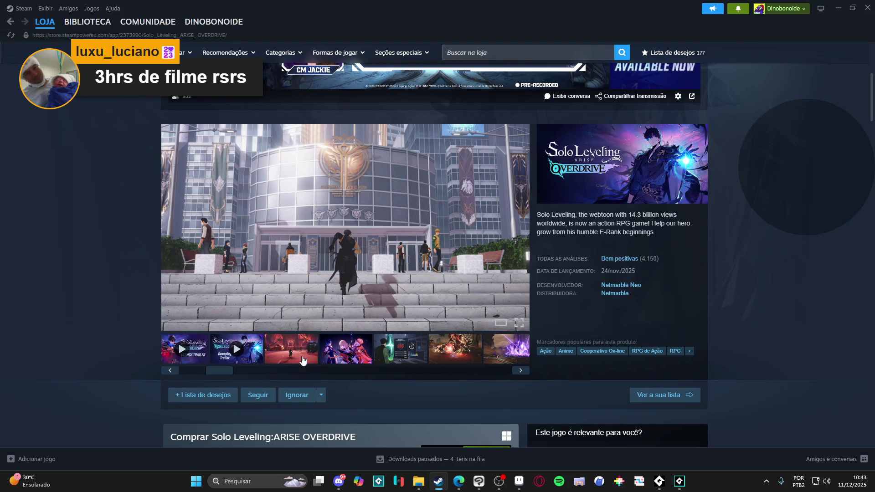
click(302, 361)
click(192, 359)
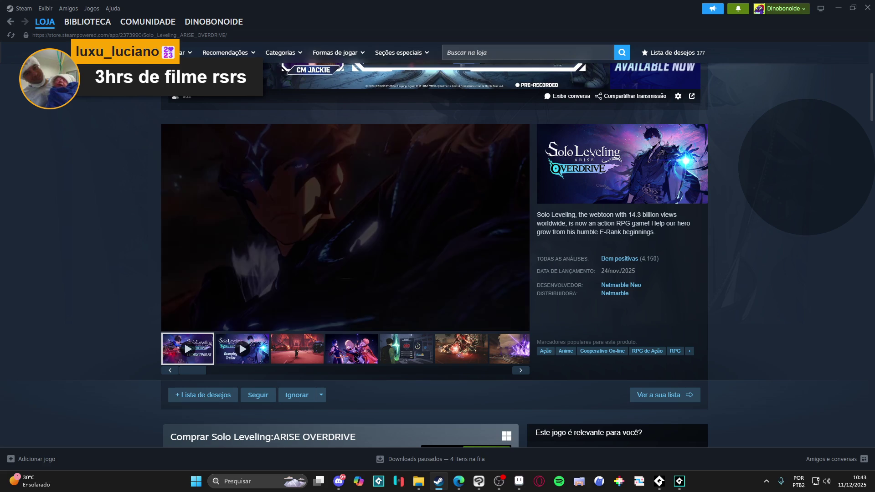
click(240, 270)
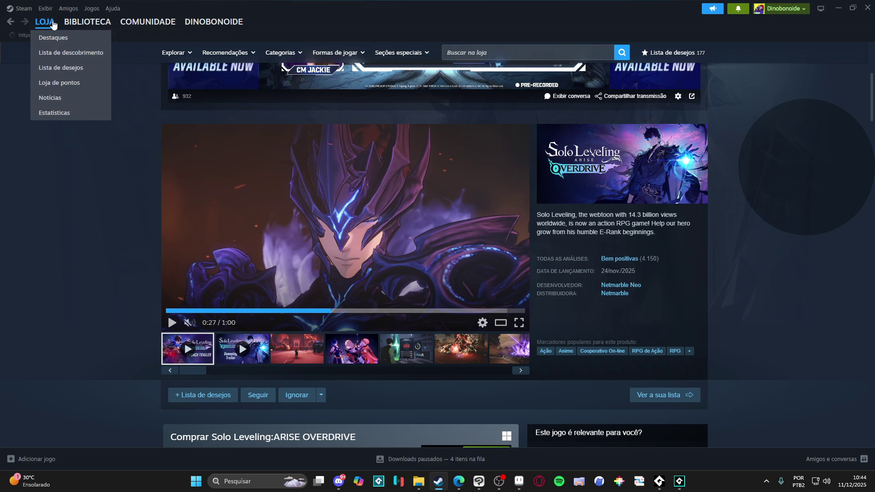
Step: Return to the store front, scroll to Novidades populares, then minimize Steam to reach Aseprite
click(53, 25)
scroll(144, 274, down, 8)
scroll(145, 274, down, 2)
scroll(159, 259, down, 10)
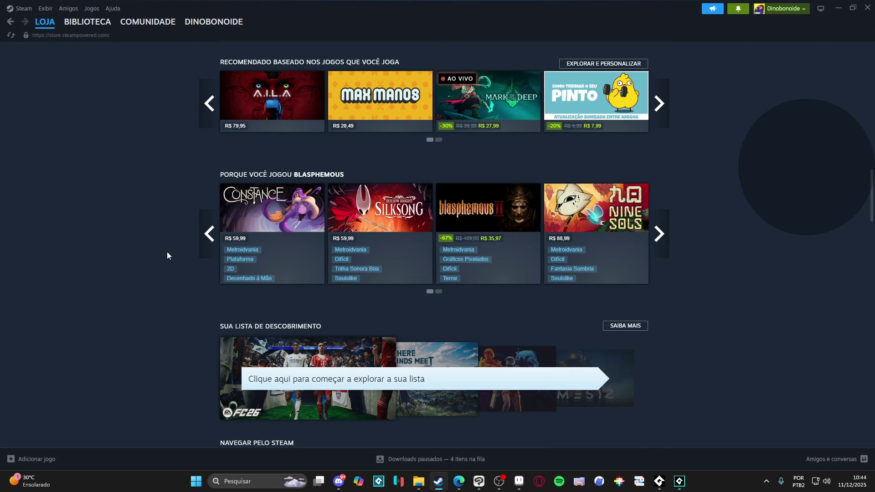
scroll(179, 235, down, 17)
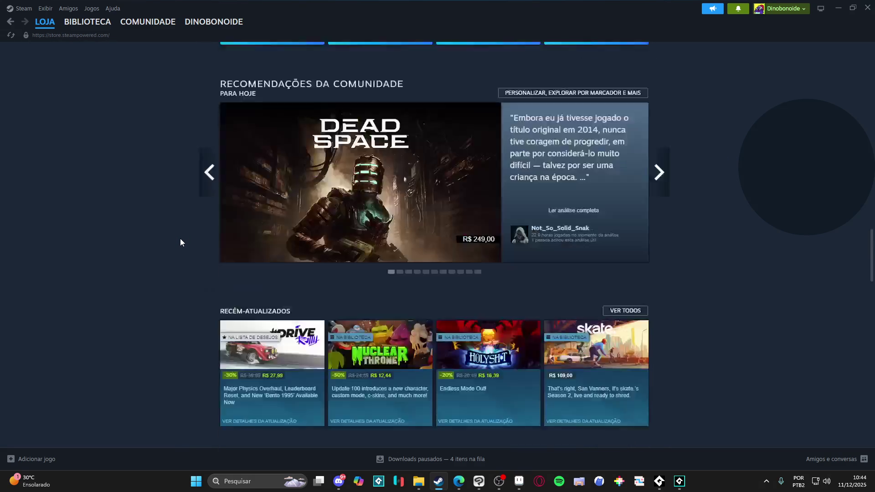
scroll(213, 209, down, 4)
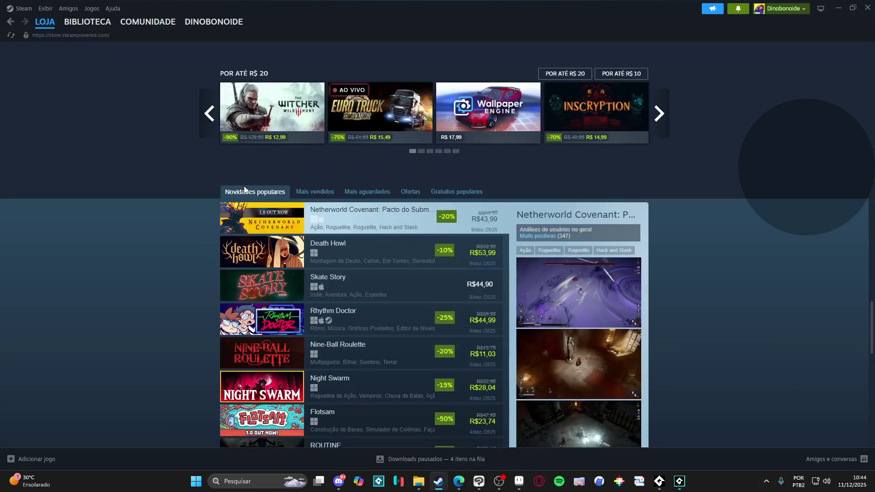
click(838, 8)
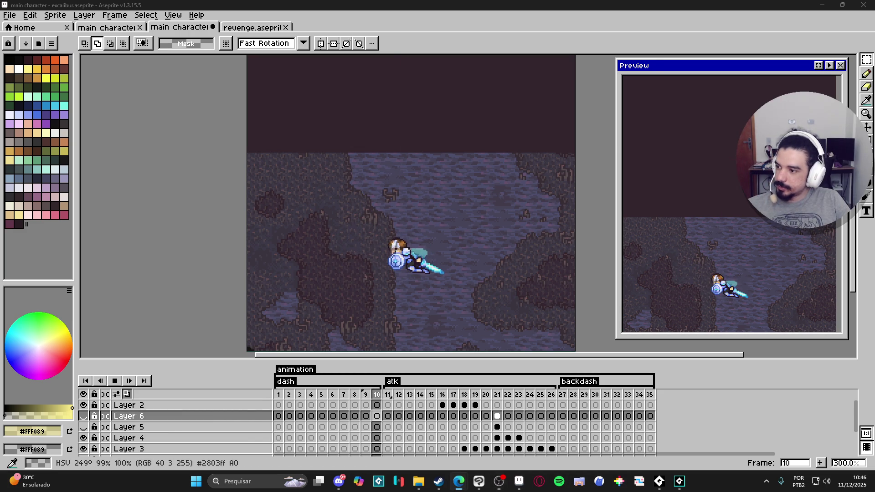
Step: Stop playback on frame 21 and add a new layer above Layer 6
click(128, 382)
click(498, 415)
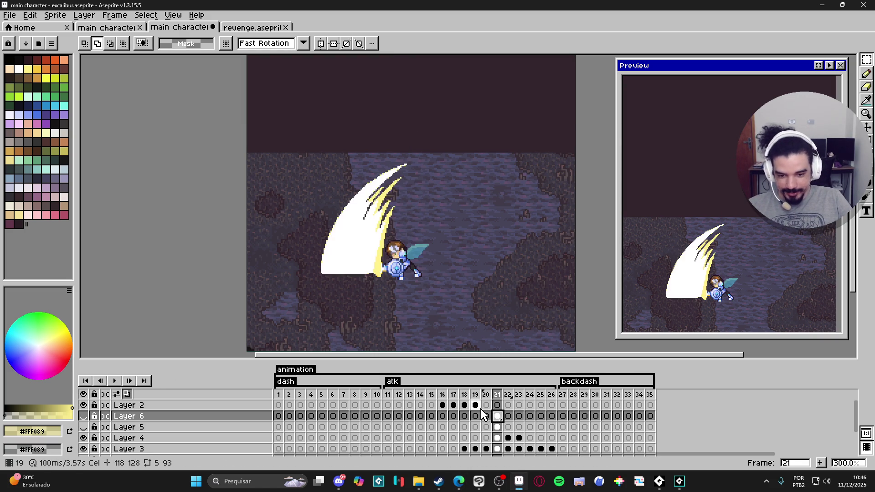
click(486, 417)
click(497, 416)
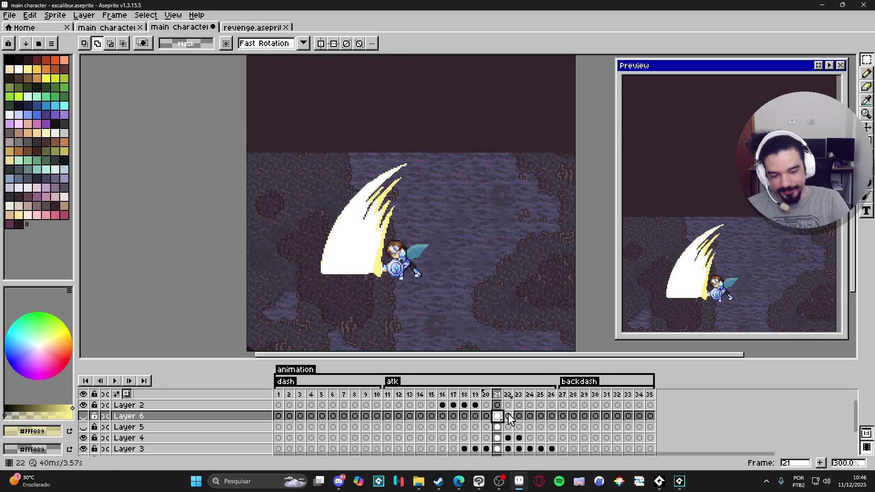
key(shift+n)
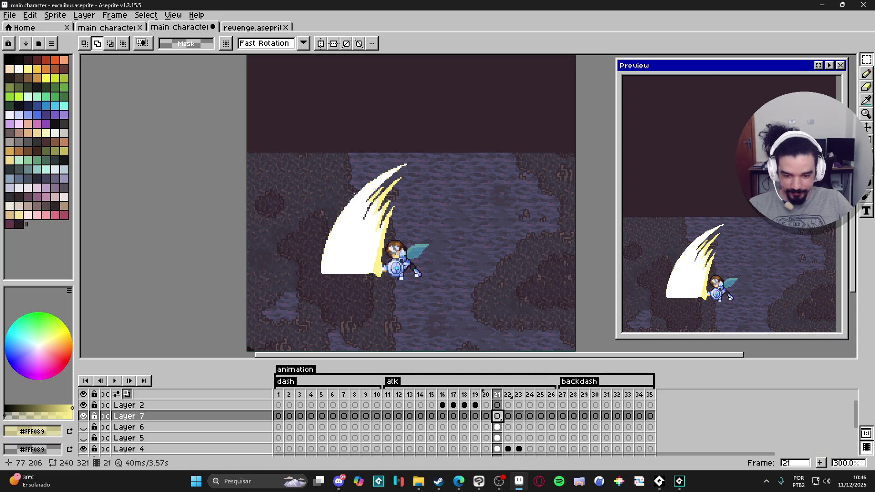
key(b)
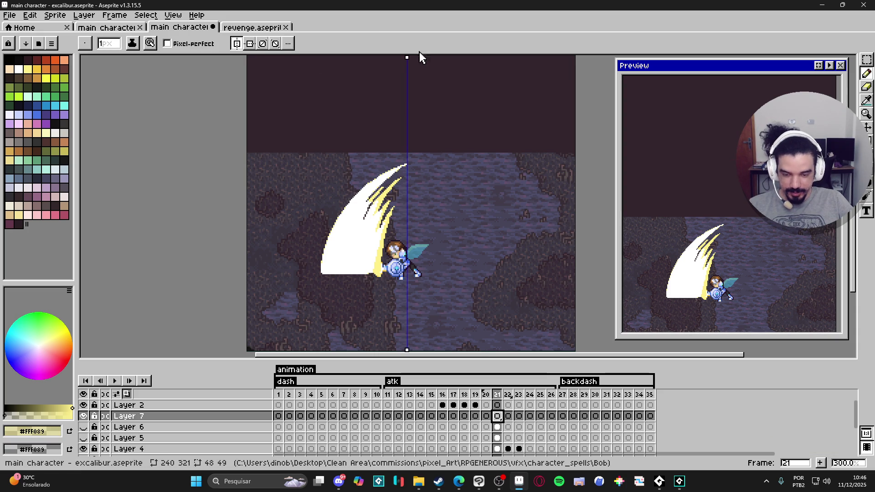
Step: Move the vertical and horizontal symmetry axes to the sword tip and pick white
drag(406, 57, 331, 58)
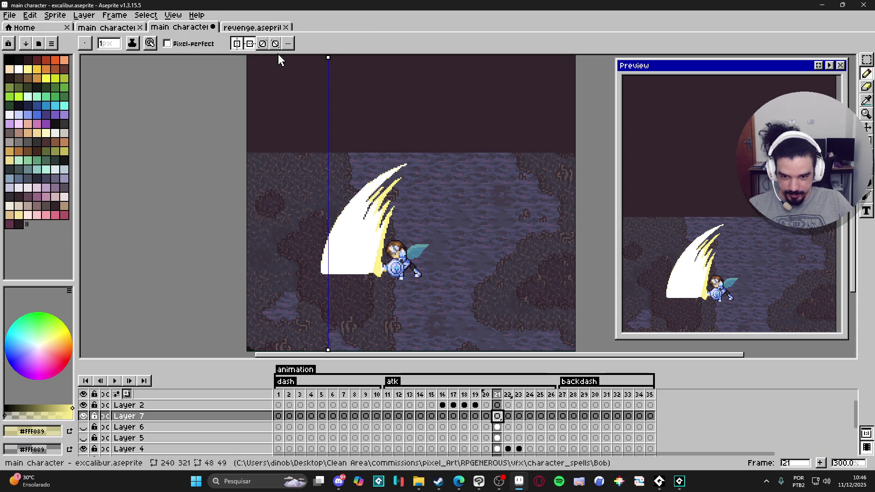
scroll(353, 91, down, 2)
scroll(353, 90, up, 1)
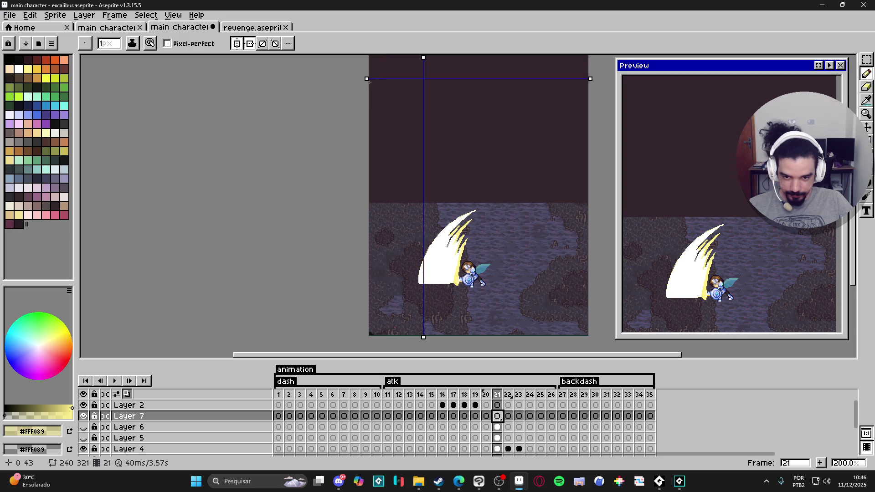
drag(367, 79, 367, 275)
scroll(488, 253, up, 4)
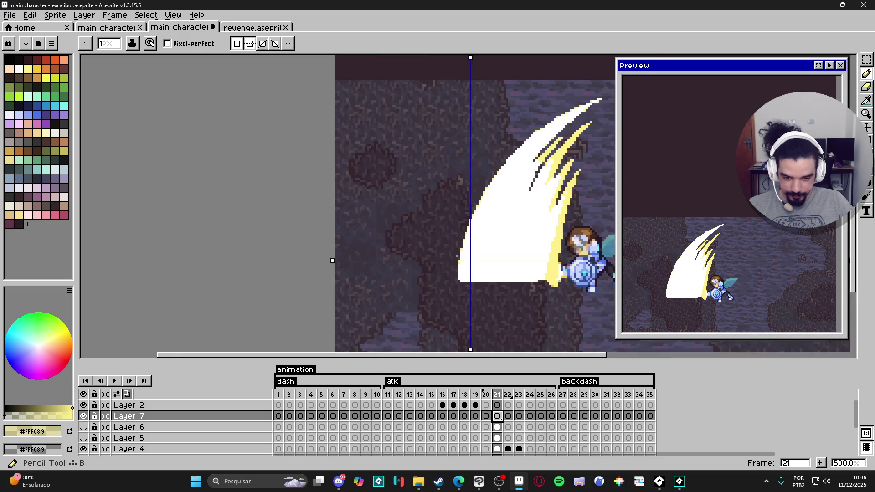
alt+click(488, 252)
drag(488, 253, 394, 233)
Step: Hide Layer 4's slash arc, lower the horizontal axis onto the blade, and target Layer 7's cel
ctrl+click(391, 268)
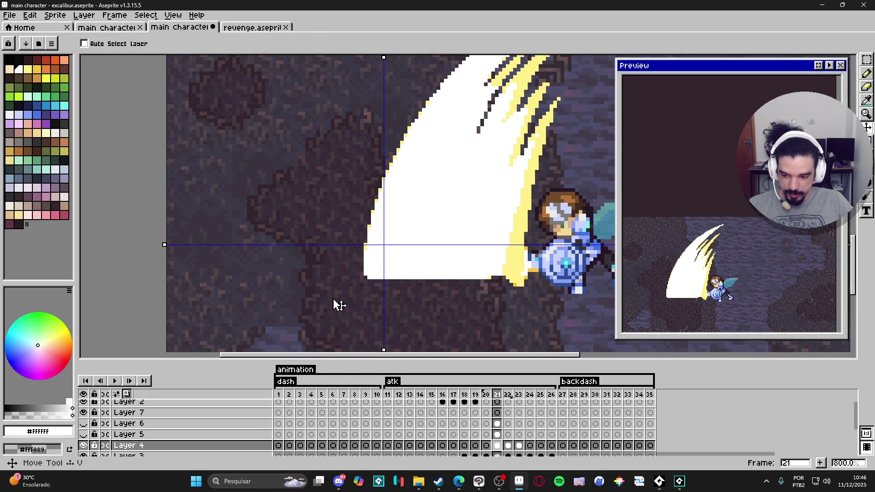
click(83, 445)
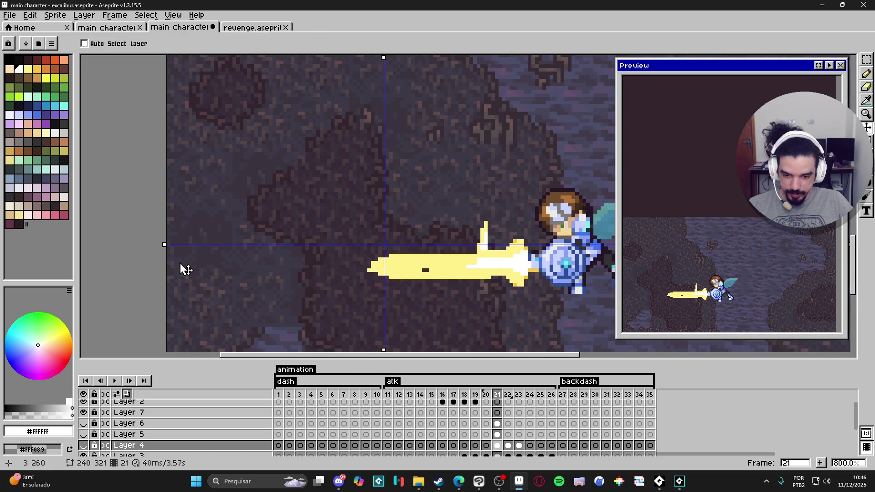
drag(164, 245, 164, 268)
key(b)
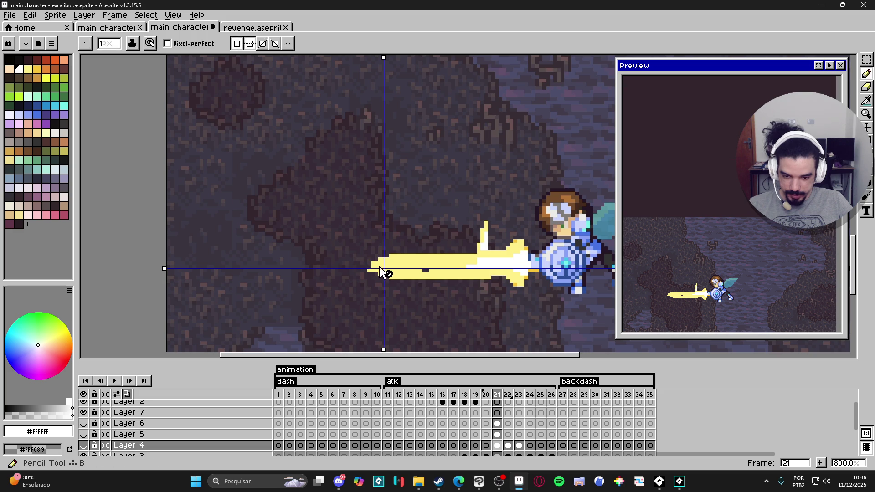
key(v)
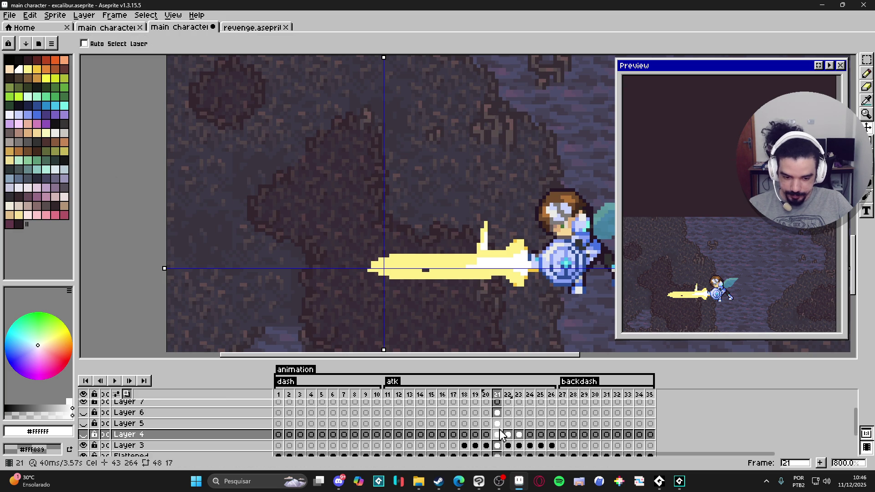
click(497, 413)
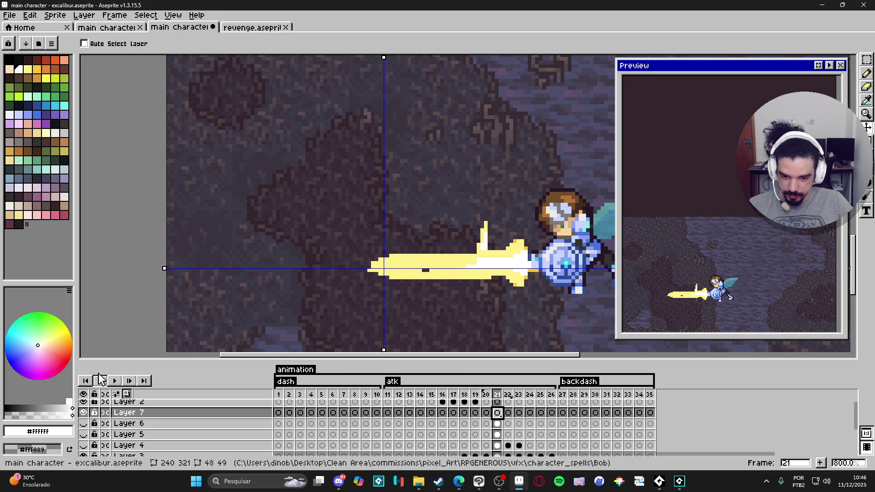
key(b)
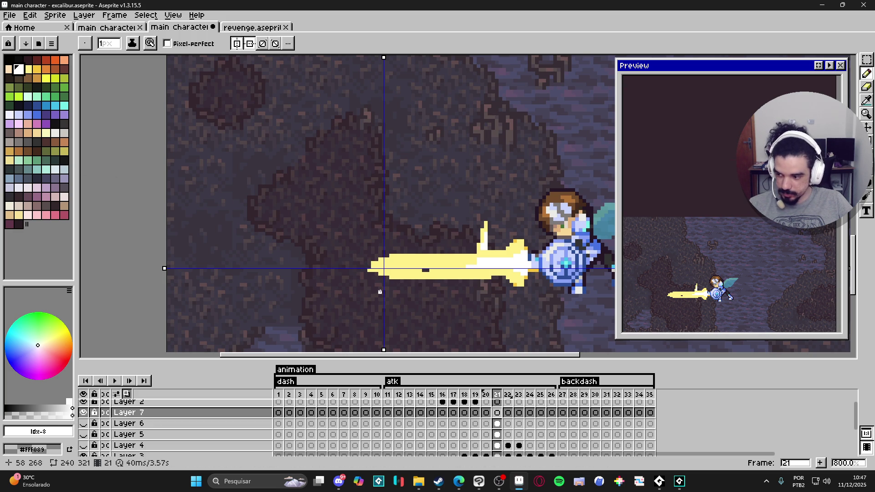
scroll(384, 269, up, 20)
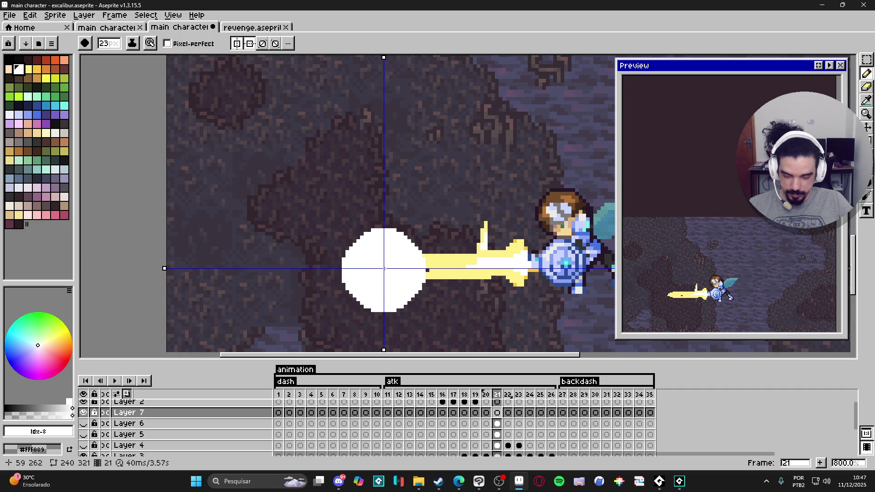
Step: Try a large white circle and horizontal streak at the sword tip
click(385, 269)
scroll(384, 269, down, 3)
scroll(408, 261, down, 6)
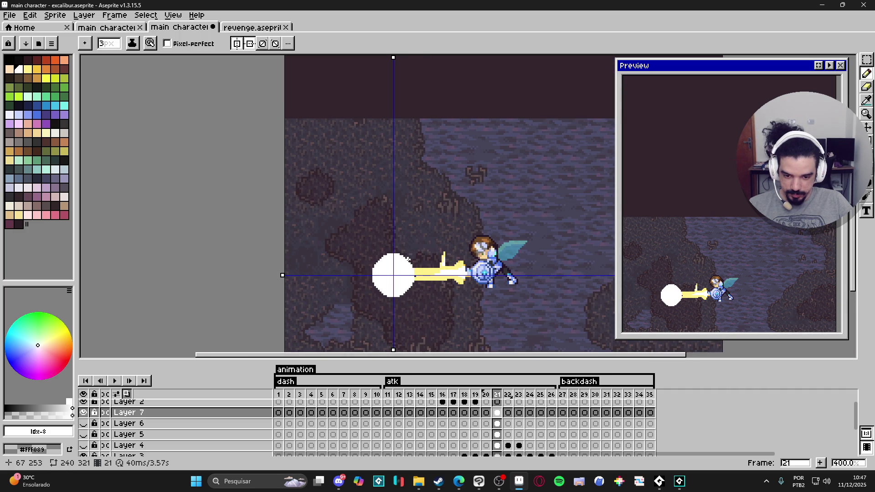
scroll(413, 264, up, 3)
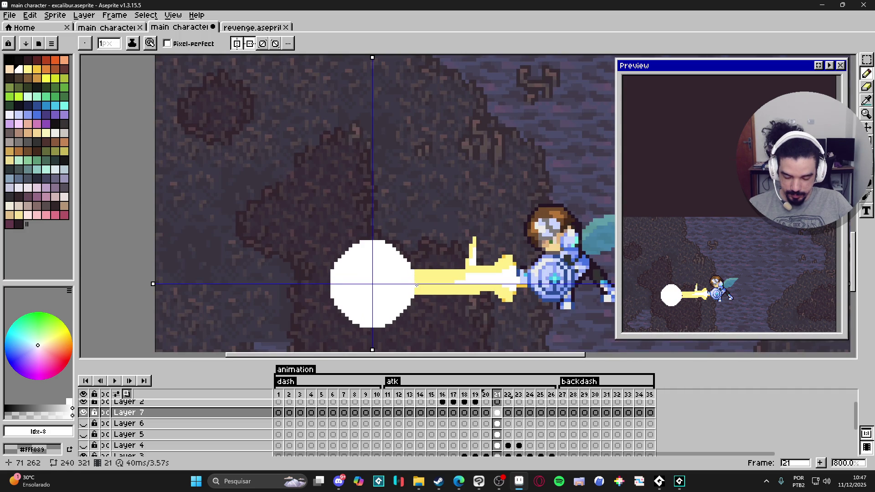
mouse_move(419, 285)
mouse_down()
mouse_move(457, 285)
mouse_move(420, 283)
mouse_up()
scroll(417, 283, up, 3)
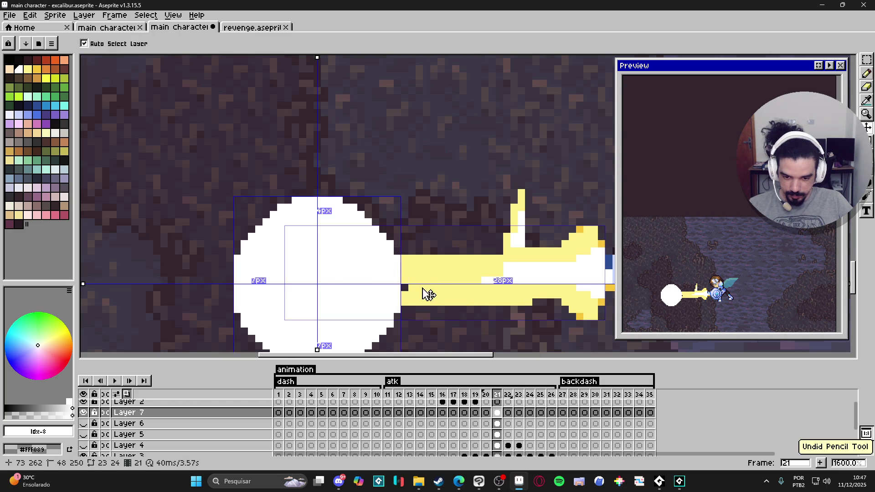
Step: Undo the white circle and nudge the horizontal symmetry axis up onto the blade
key(ctrl+z)
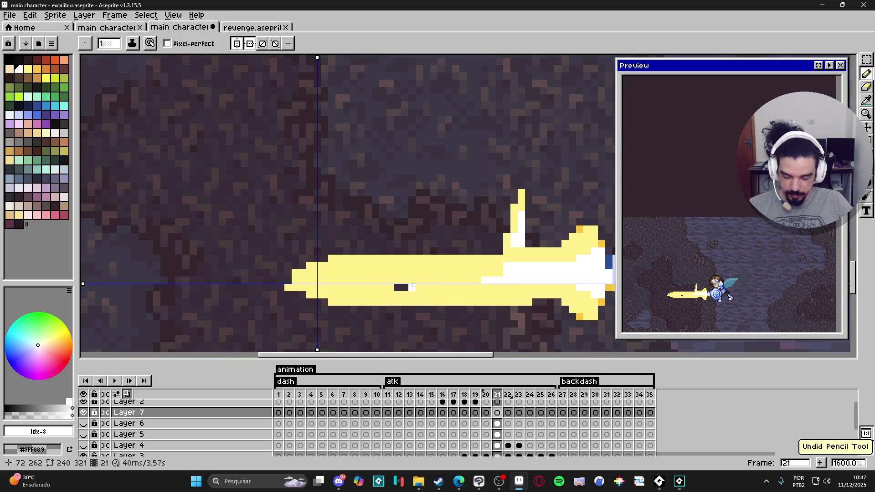
scroll(418, 283, down, 1)
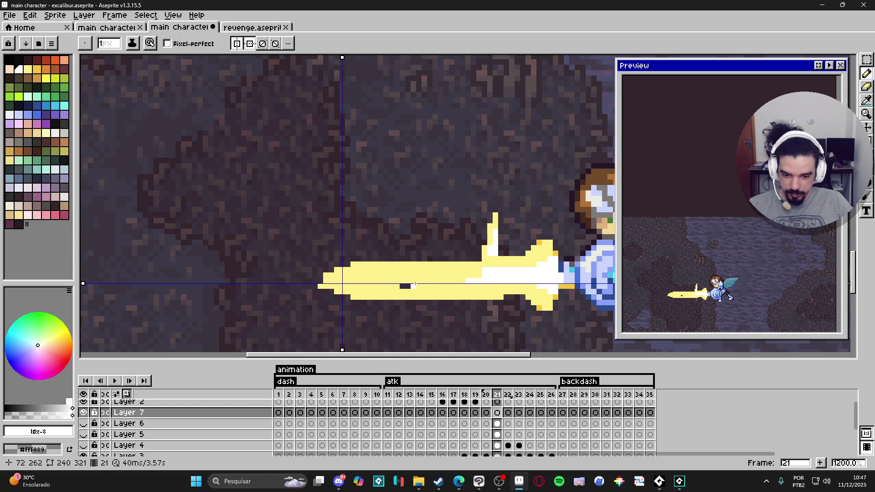
drag(84, 285, 84, 281)
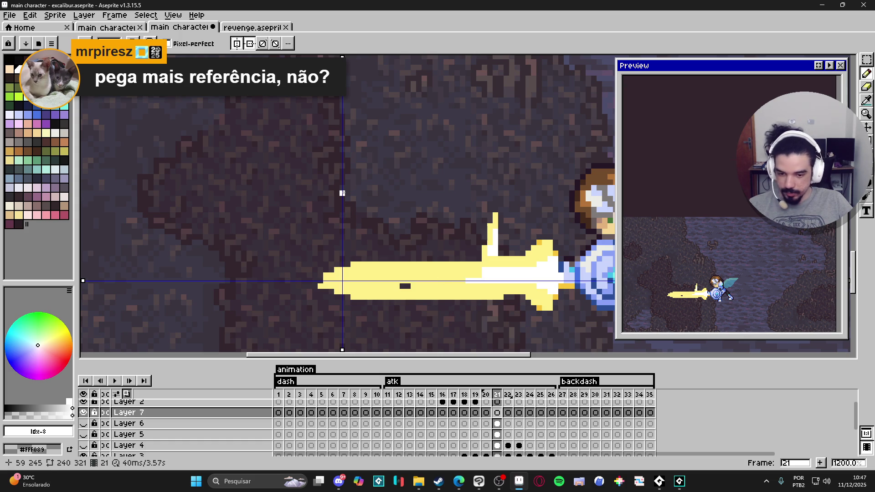
Step: Draw white vertical and horizontal spikes and a round white core at the sword tip
drag(342, 193, 343, 350)
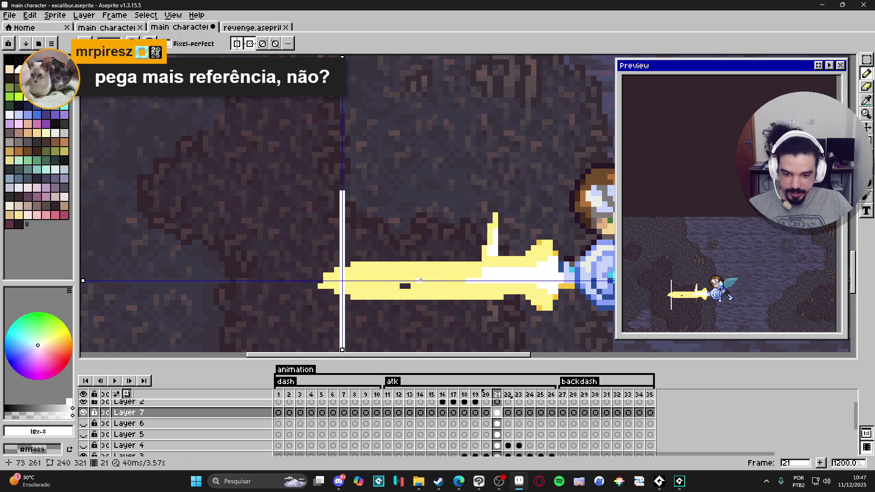
drag(420, 281, 263, 280)
drag(351, 268, 343, 282)
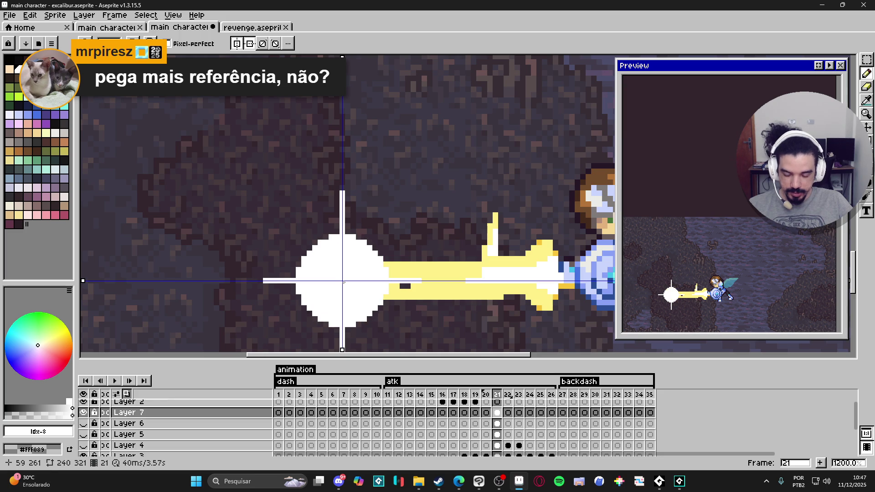
scroll(344, 283, down, 5)
scroll(371, 272, up, 6)
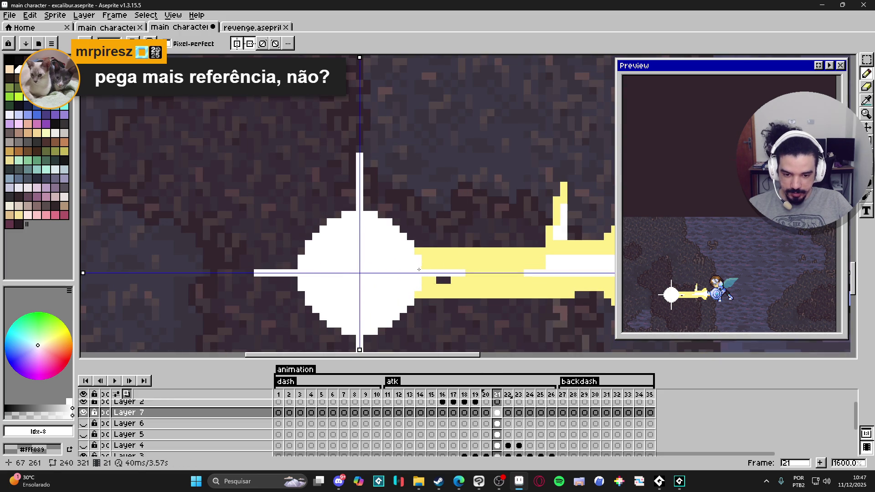
Step: Add mirrored white pixels shaping the star-burst's sides
drag(425, 269, 431, 267)
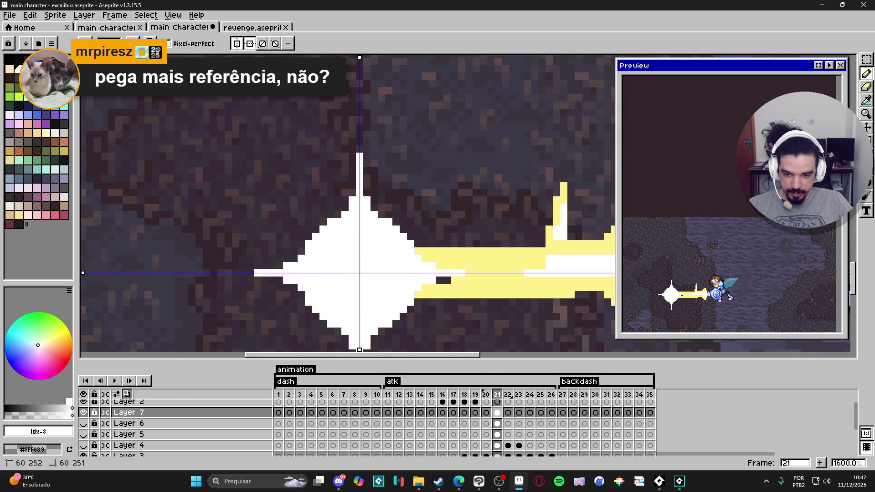
scroll(369, 212, down, 3)
scroll(360, 275, down, 1)
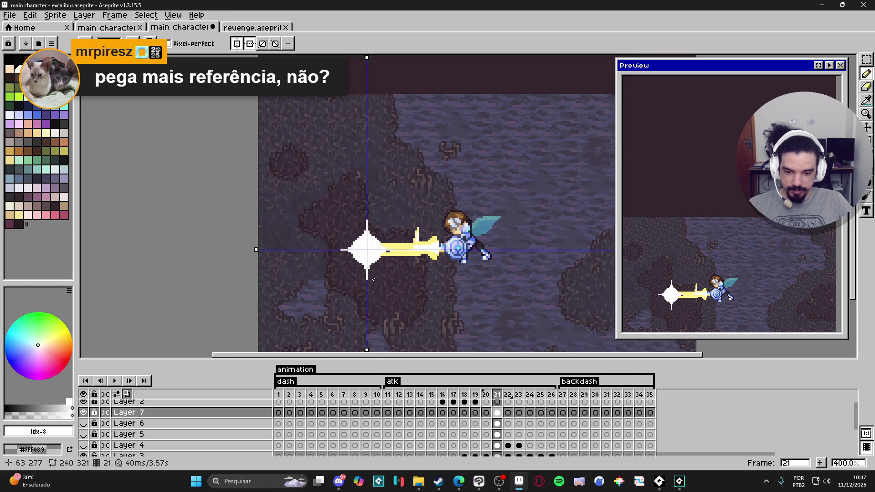
scroll(375, 265, up, 5)
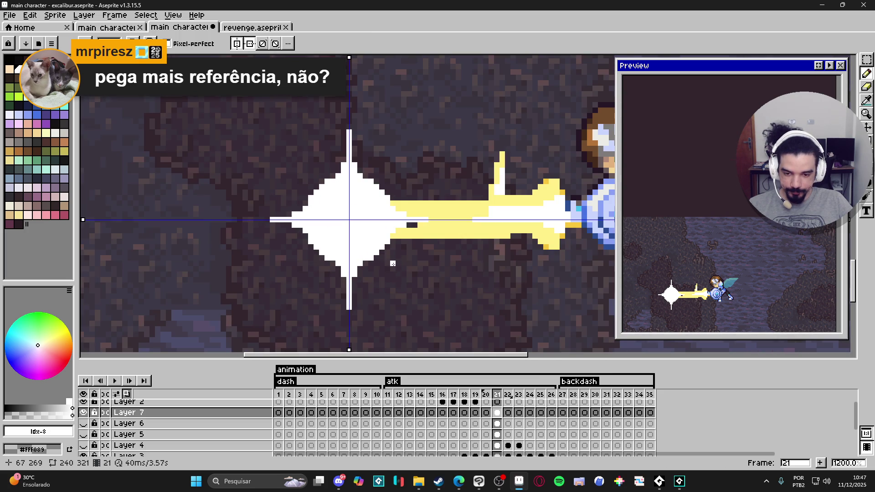
scroll(393, 263, down, 4)
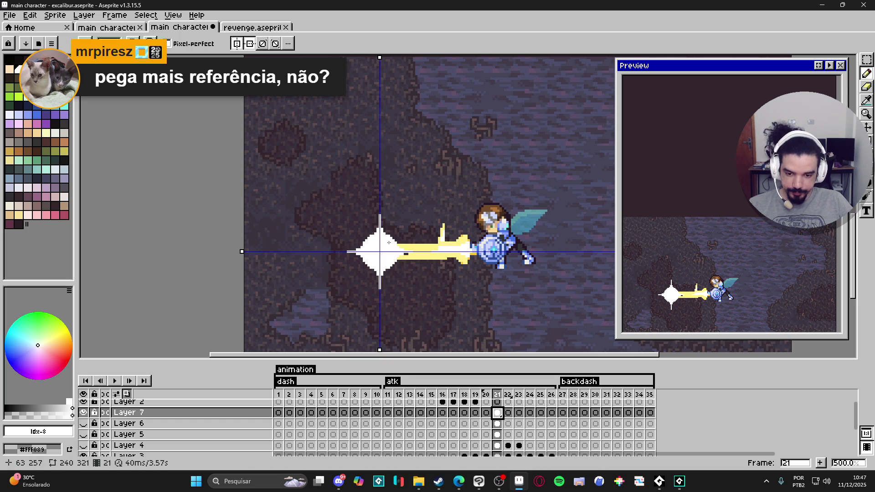
scroll(375, 235, up, 6)
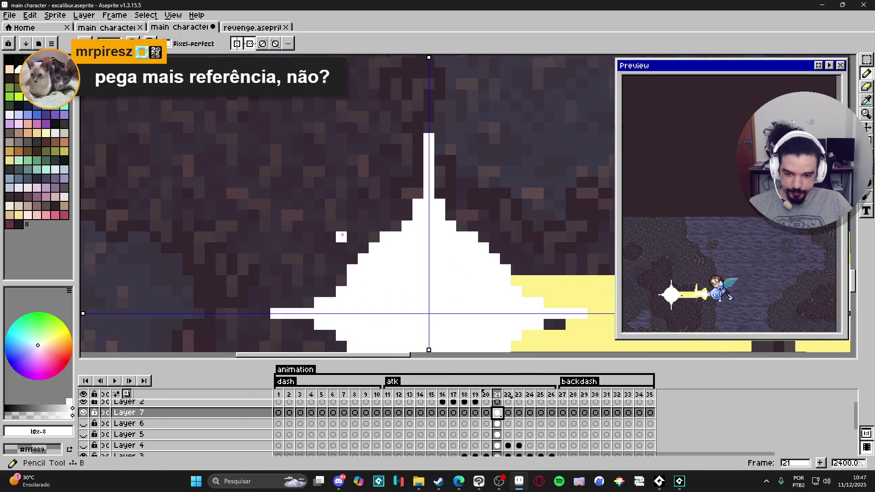
scroll(358, 251, down, 2)
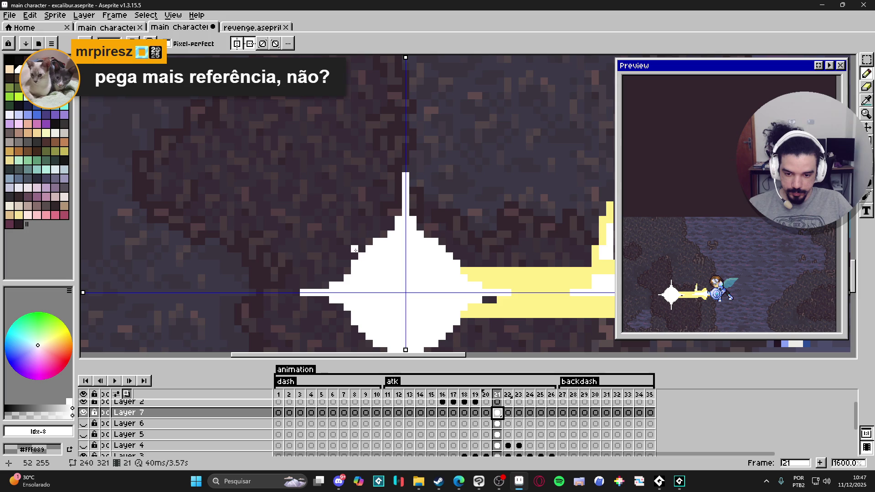
Step: Add white spike pixels at the star's corners and fill its upper notch
mouse_move(359, 250)
mouse_down()
mouse_move(340, 227)
mouse_move(355, 256)
mouse_up()
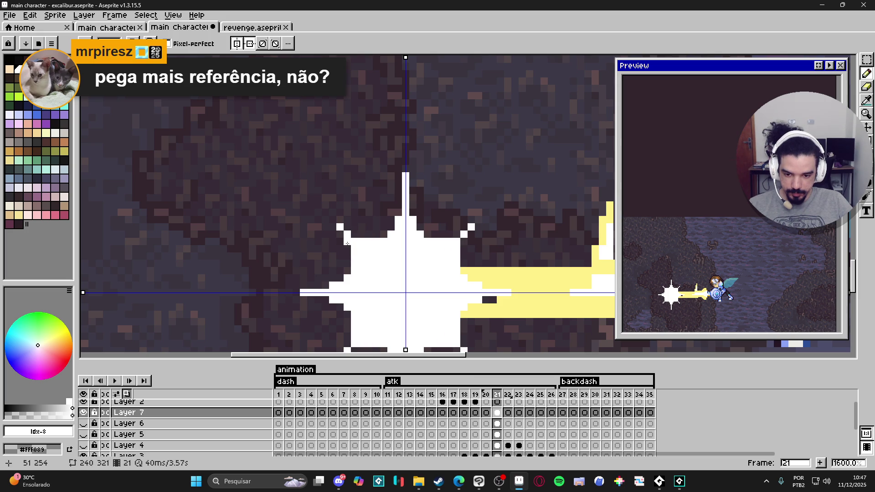
click(361, 234)
scroll(360, 233, down, 3)
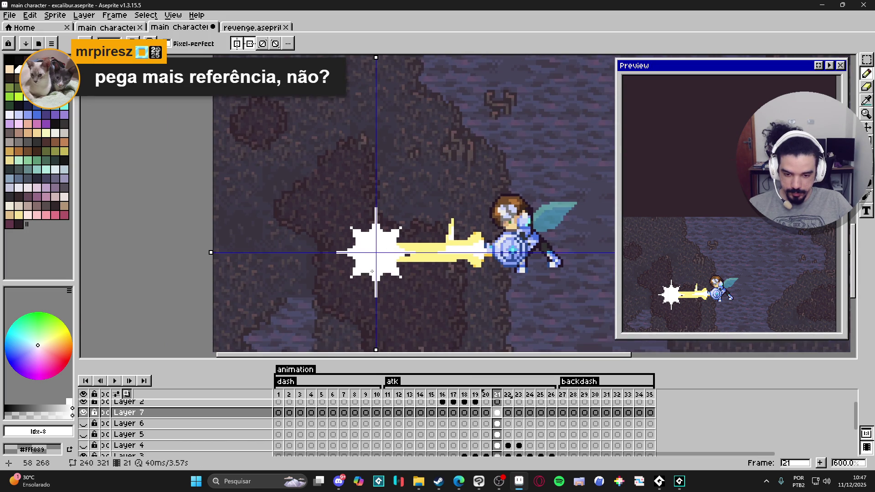
scroll(372, 268, up, 3)
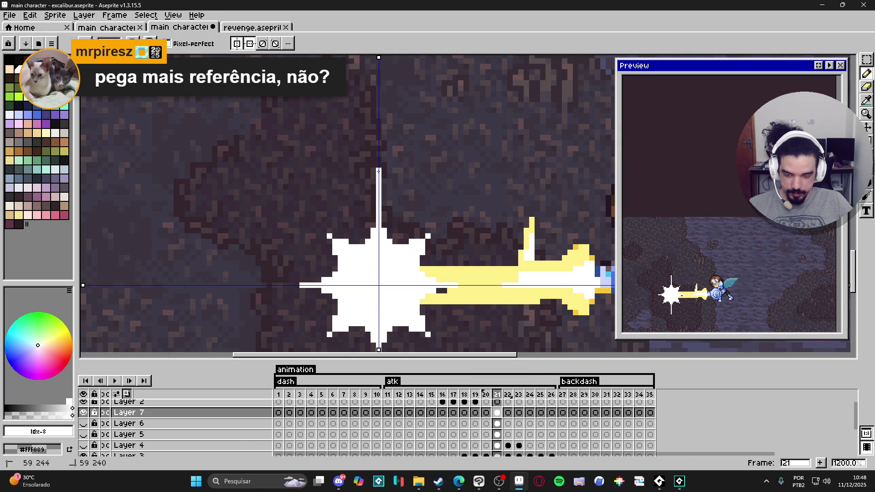
drag(455, 286, 430, 236)
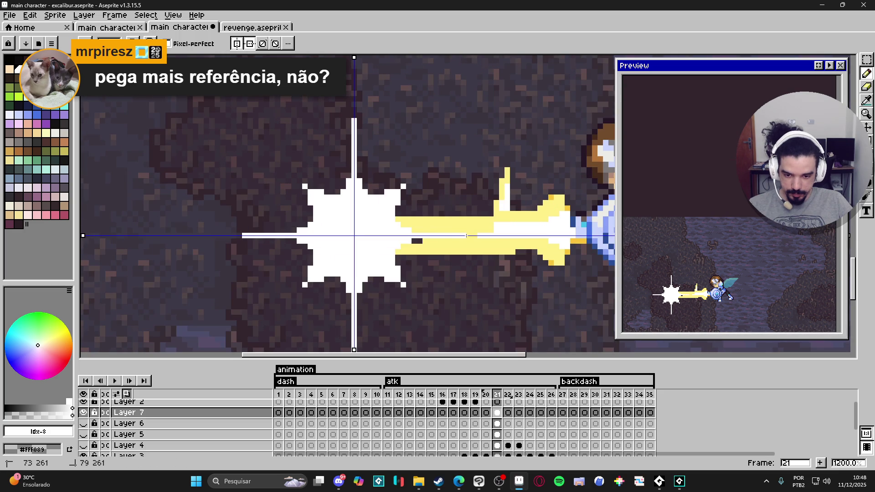
scroll(466, 235, down, 4)
scroll(465, 246, up, 4)
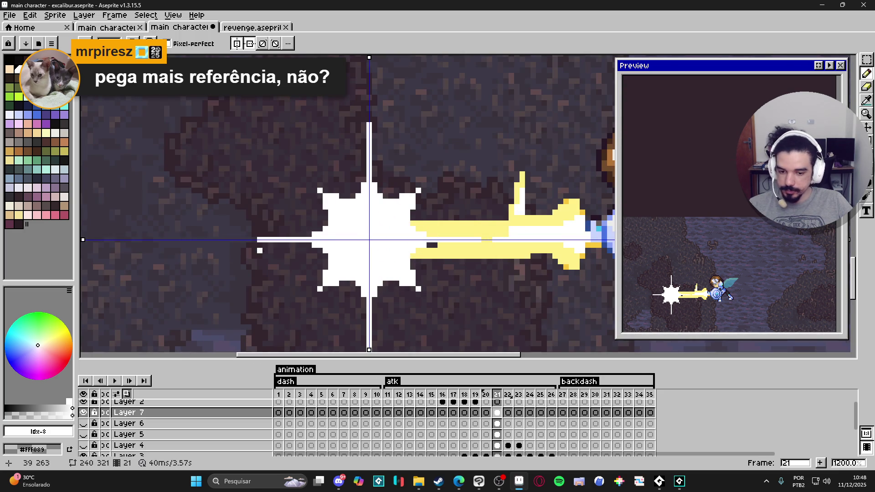
scroll(254, 250, down, 2)
Step: Outline the star's top notch, upper-left notch, left edge and left tip in gray
click(38, 416)
scroll(321, 208, up, 2)
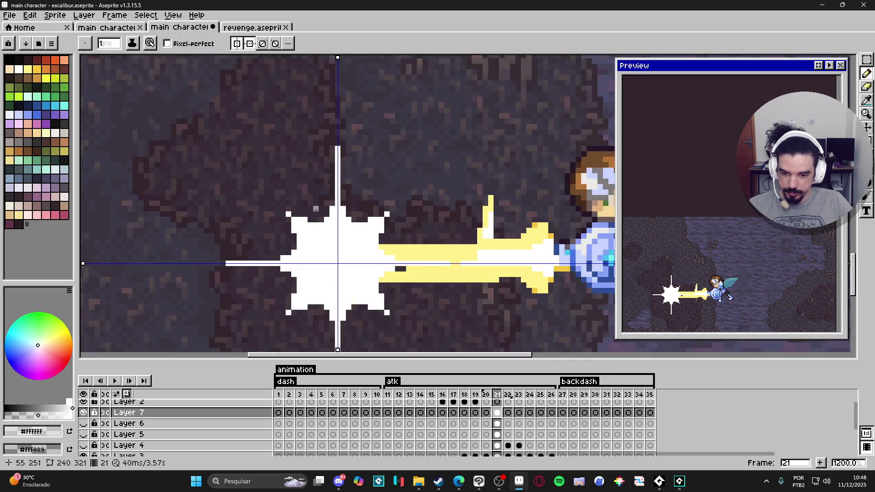
scroll(321, 208, up, 1)
mouse_move(319, 222)
mouse_down()
mouse_move(309, 222)
mouse_move(323, 214)
mouse_move(338, 178)
mouse_up()
click(324, 222)
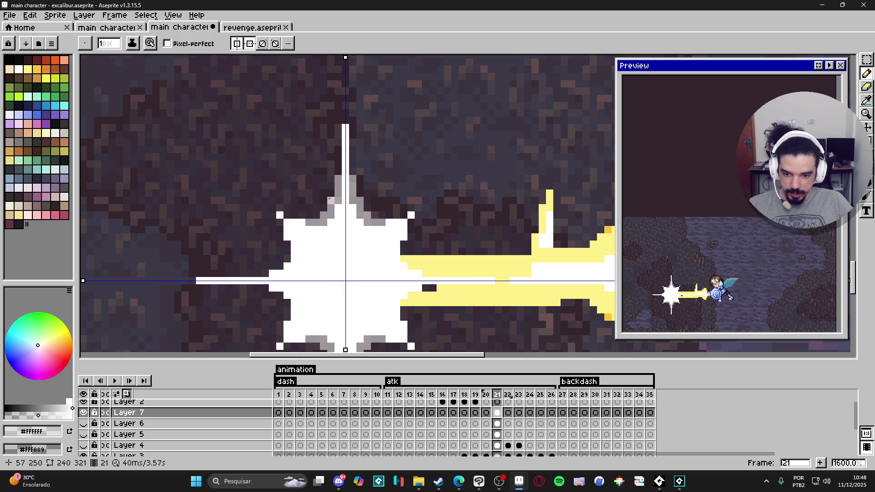
drag(315, 215, 308, 216)
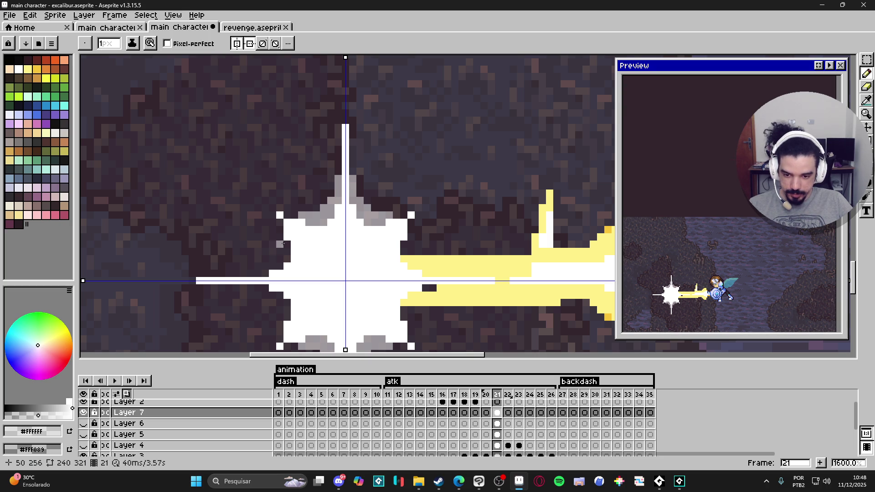
click(284, 255)
mouse_move(281, 235)
mouse_down()
mouse_move(279, 224)
mouse_move(273, 238)
mouse_up()
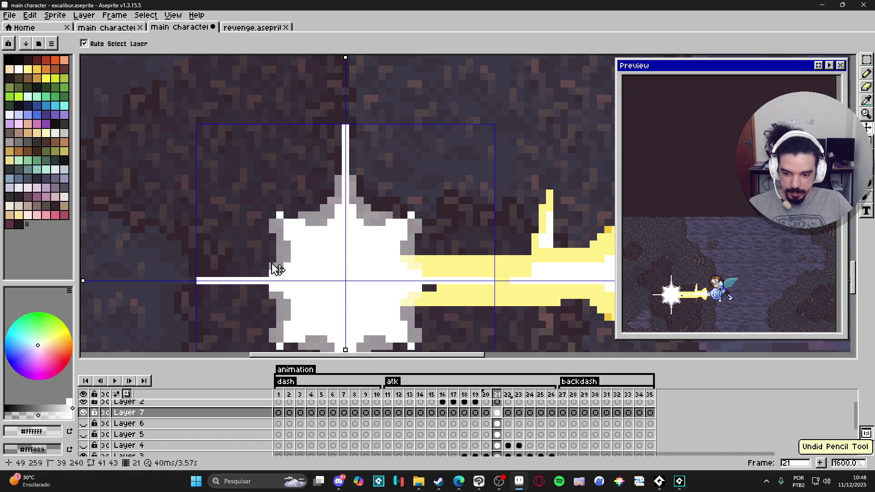
drag(261, 273, 267, 264)
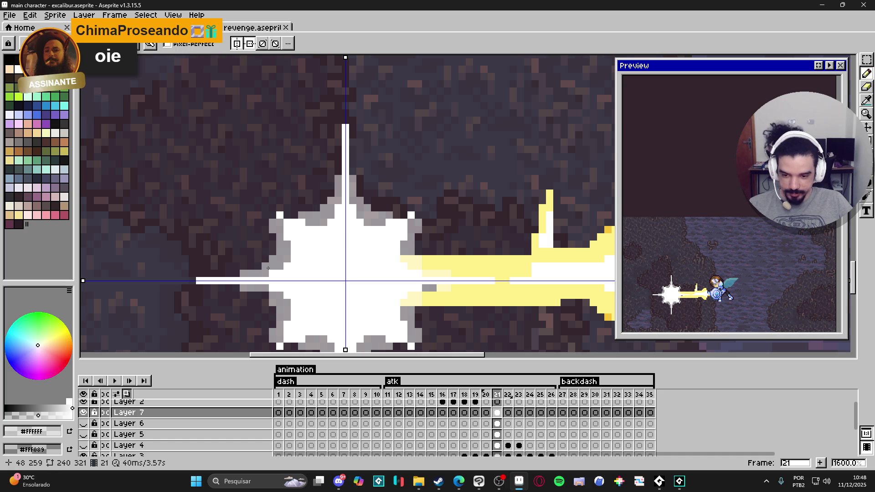
Step: Shade the left end of the white beam gray
scroll(268, 267, down, 3)
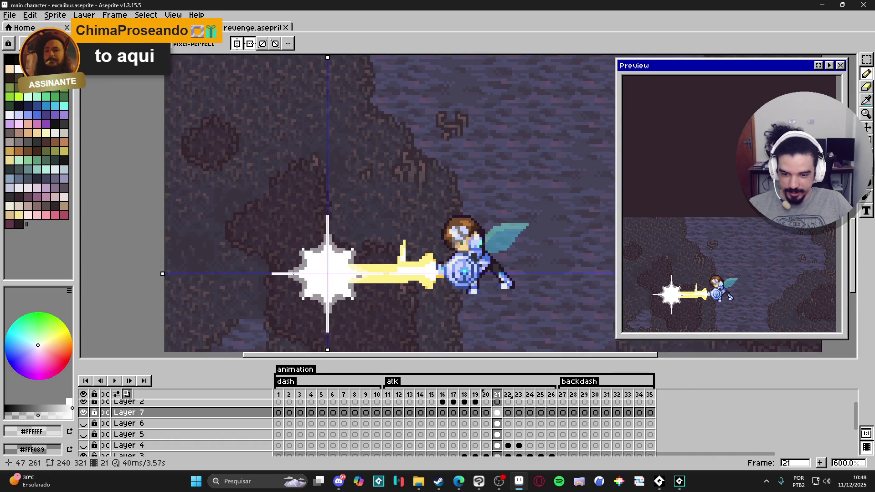
scroll(353, 256, up, 3)
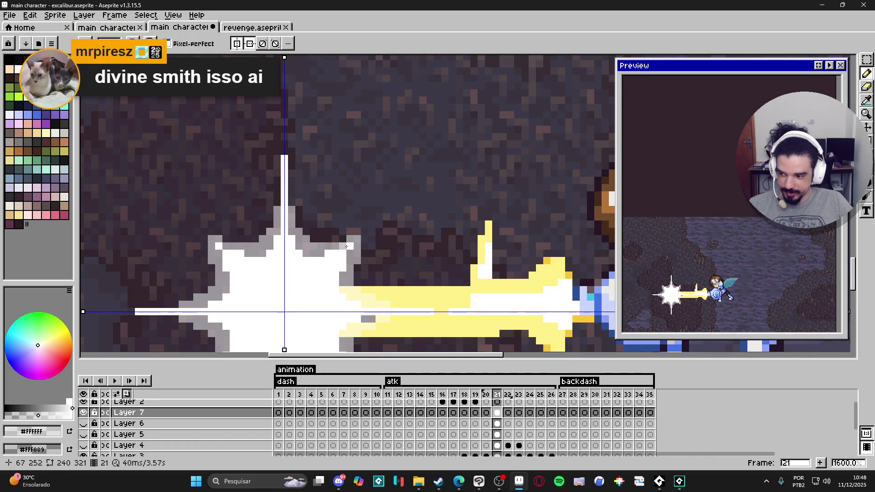
scroll(372, 231, down, 3)
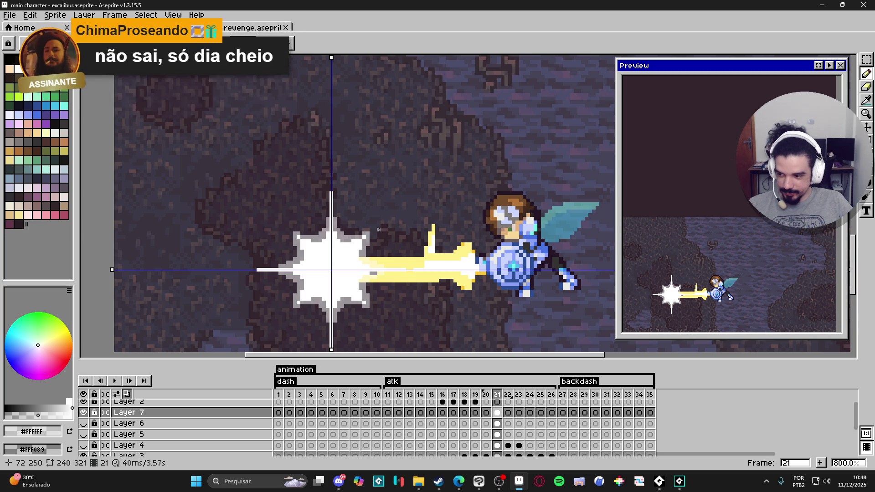
scroll(378, 218, up, 3)
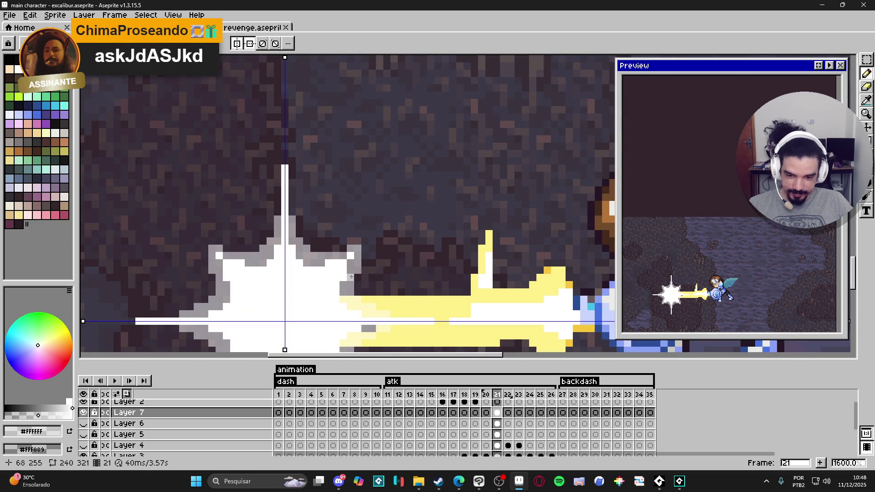
drag(420, 315, 434, 314)
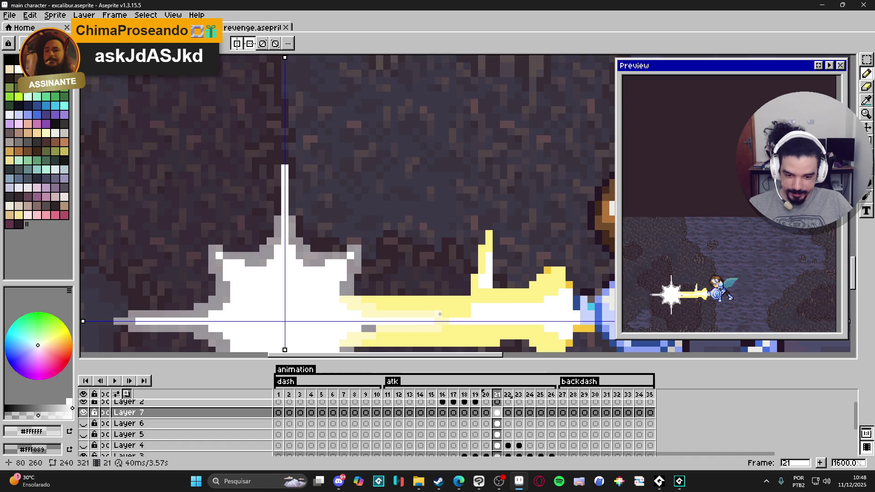
scroll(439, 313, down, 2)
scroll(391, 283, up, 2)
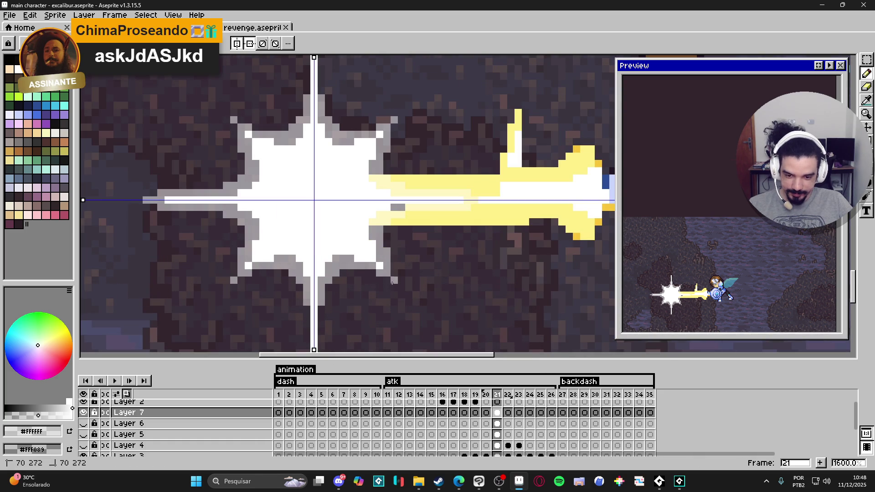
Step: Repaint dark edge pixels gray and fill the gaps in the star's left and lower-left outline
click(385, 282)
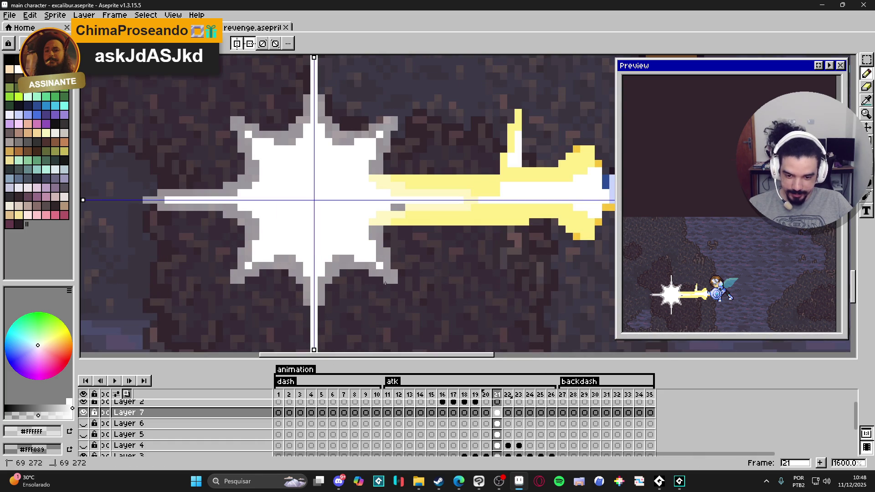
scroll(371, 285, down, 2)
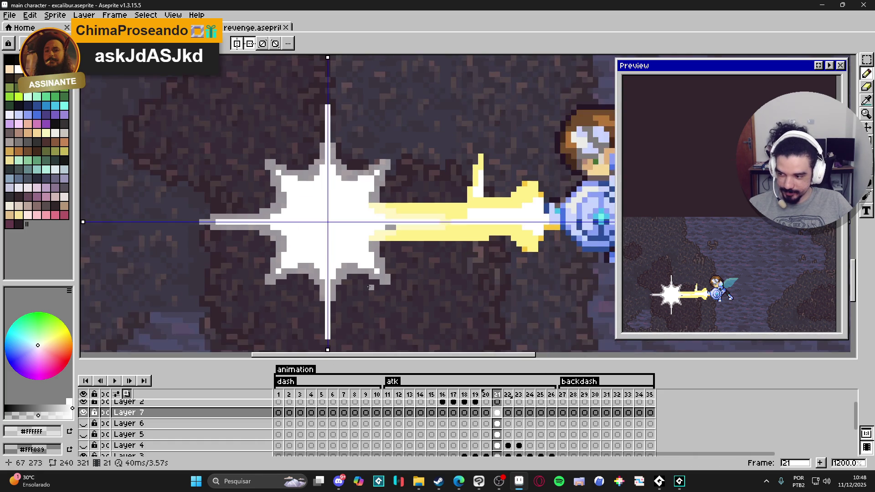
scroll(369, 283, down, 1)
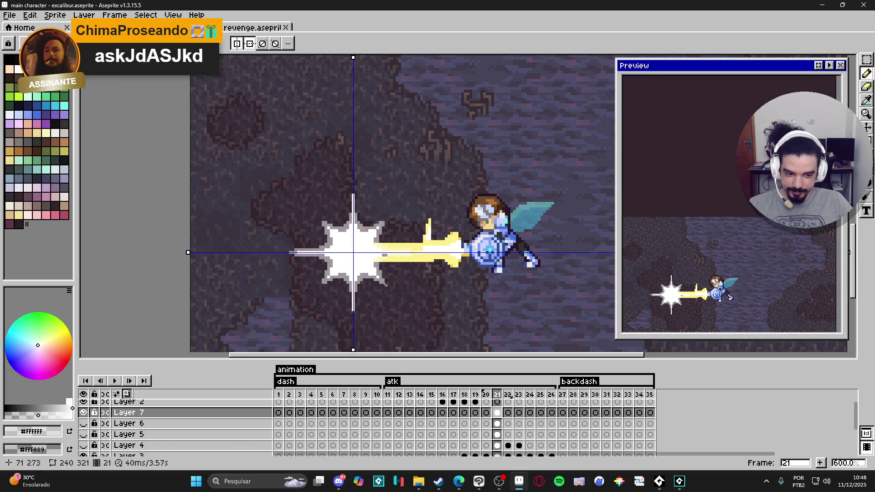
scroll(354, 321, up, 4)
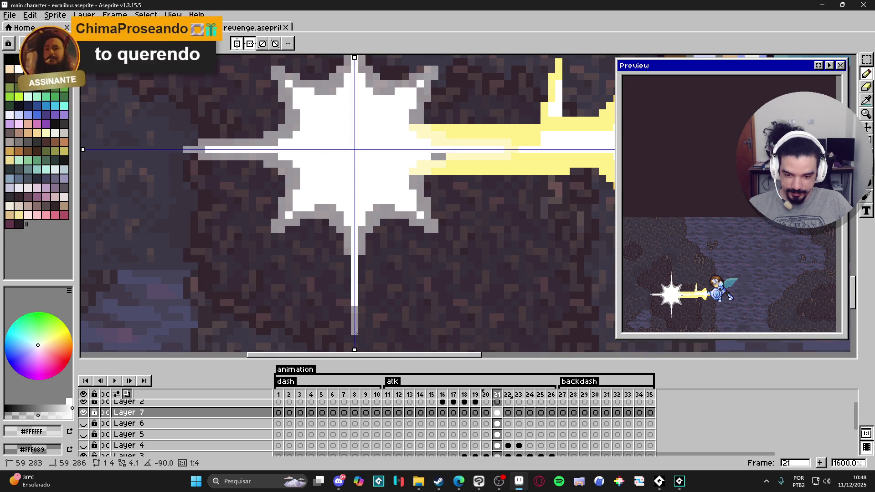
scroll(364, 266, down, 4)
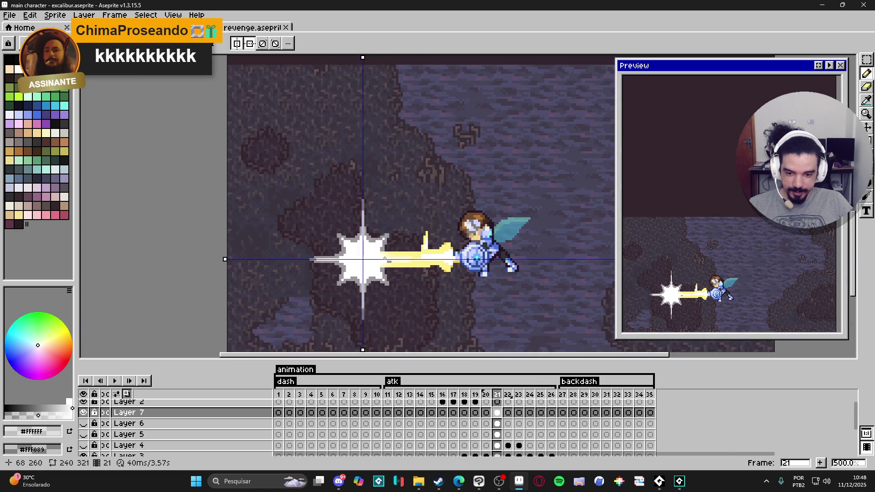
scroll(298, 264, up, 6)
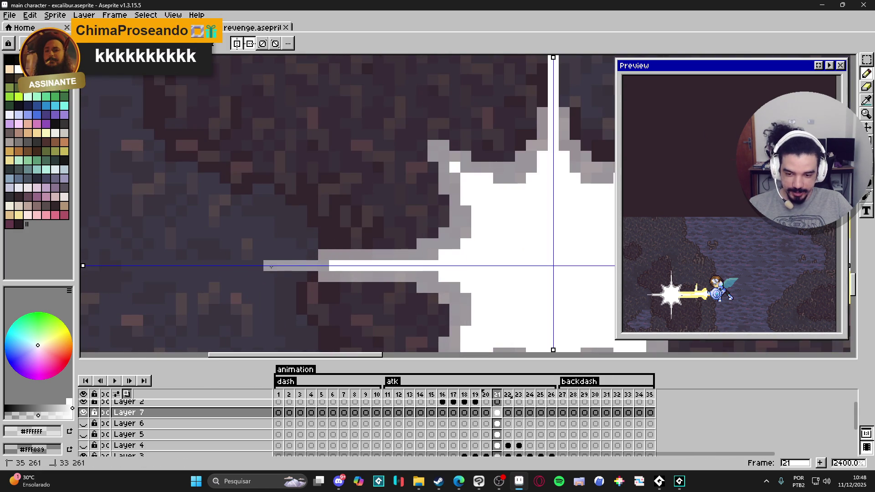
scroll(288, 269, down, 4)
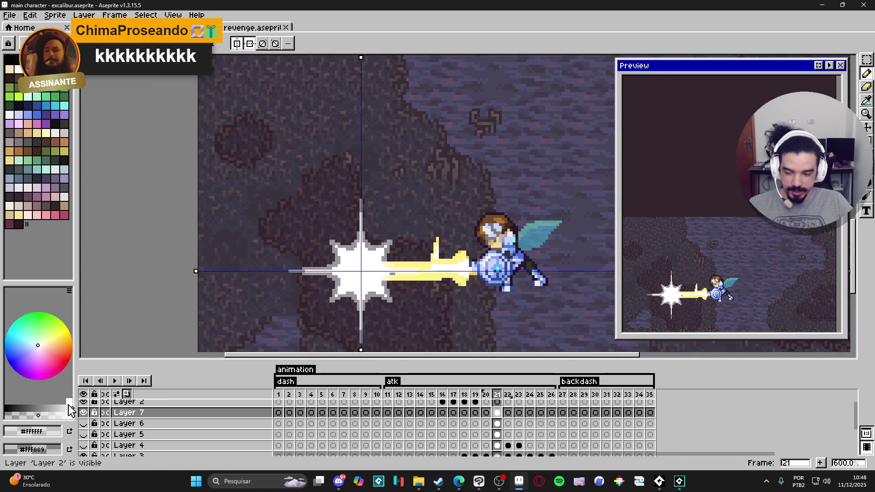
scroll(328, 282, up, 6)
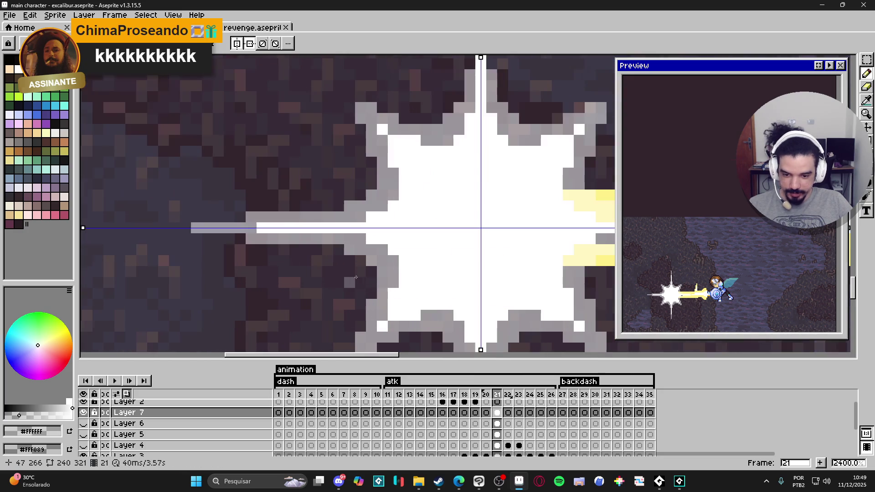
click(368, 274)
click(360, 266)
click(347, 261)
click(336, 251)
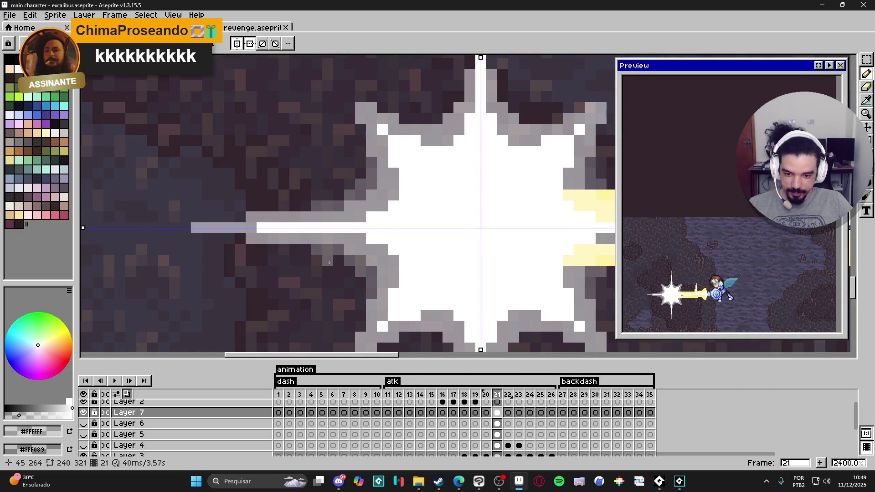
click(337, 263)
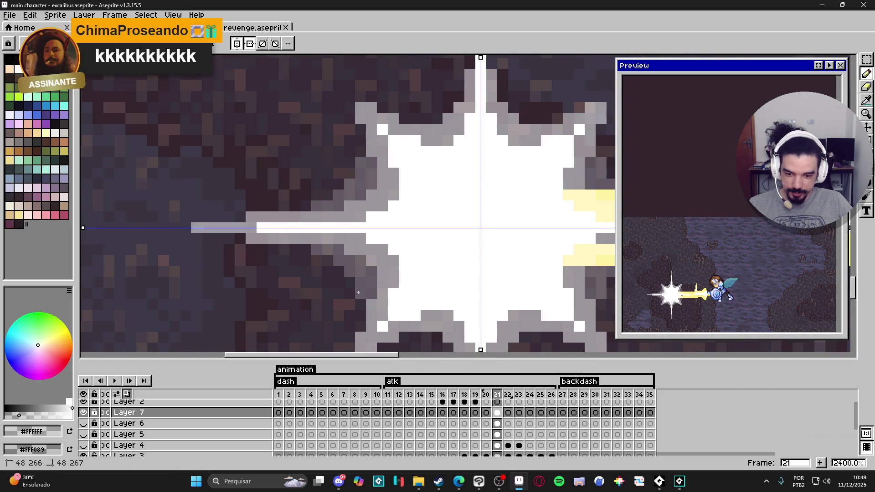
scroll(378, 292, down, 2)
Step: Touch up a pixel on the star's lower-right edge and recentre the star in view
key(b)
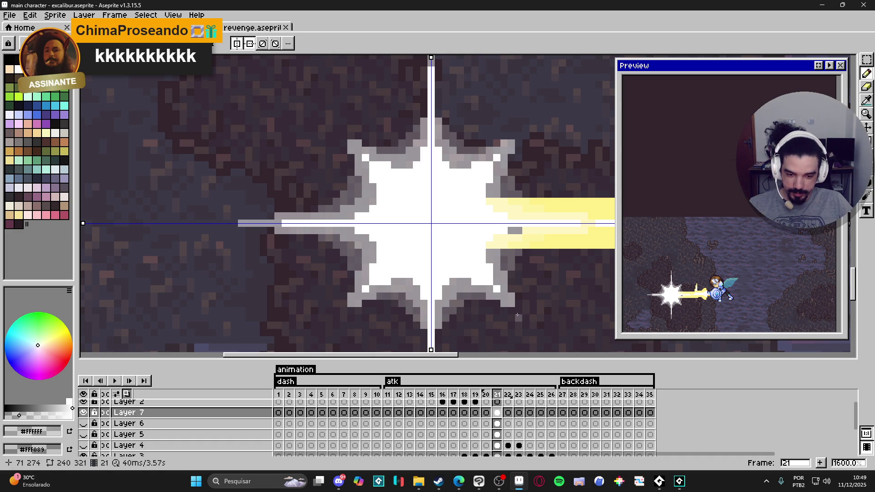
drag(516, 306, 528, 315)
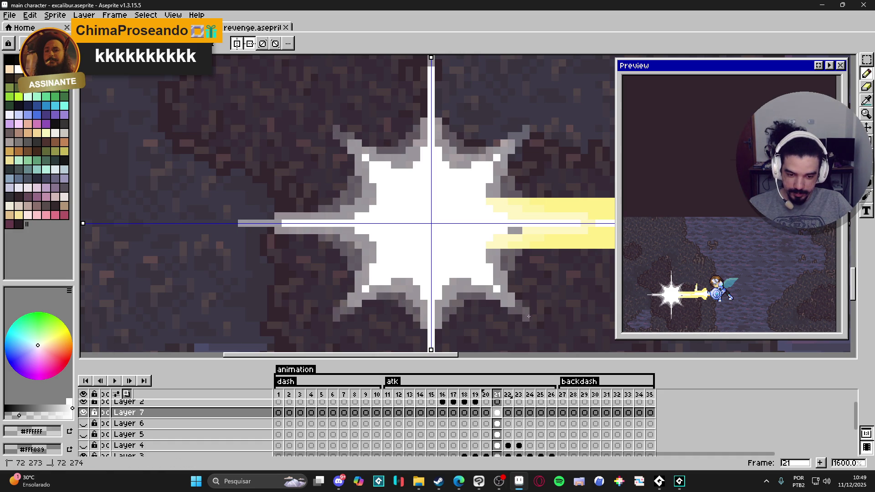
drag(475, 307, 468, 286)
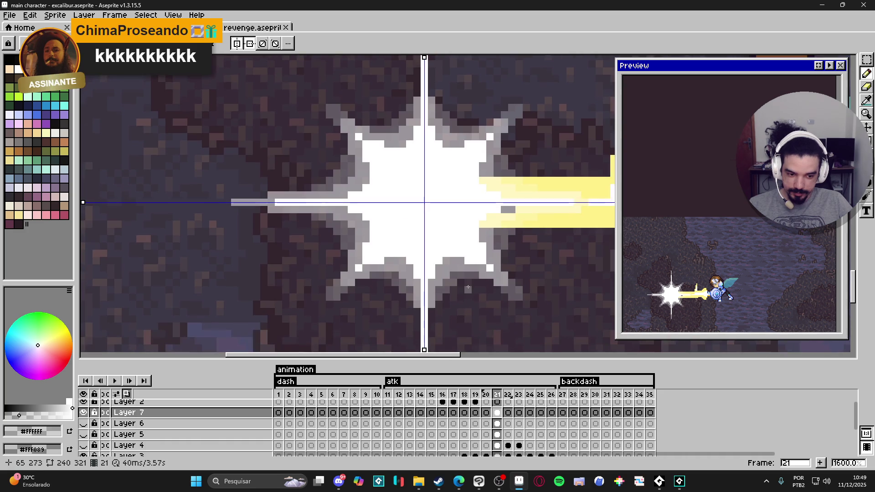
scroll(468, 287, down, 4)
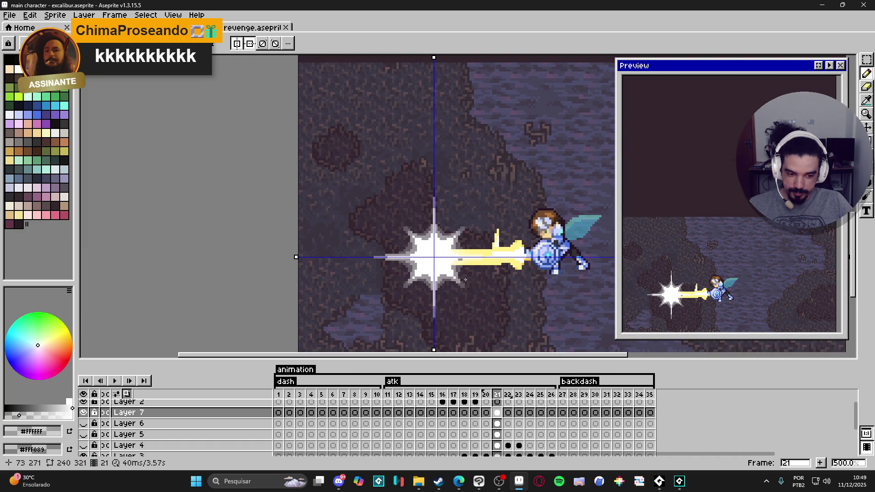
drag(428, 276, 417, 276)
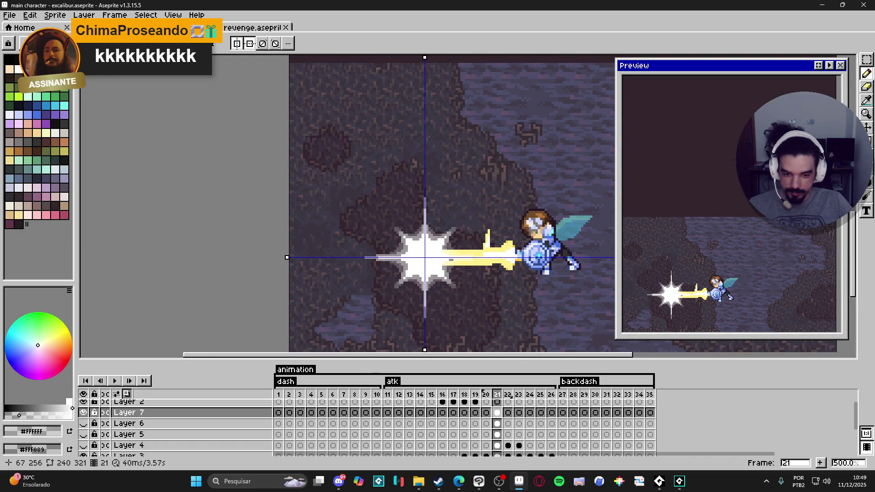
scroll(442, 247, up, 2)
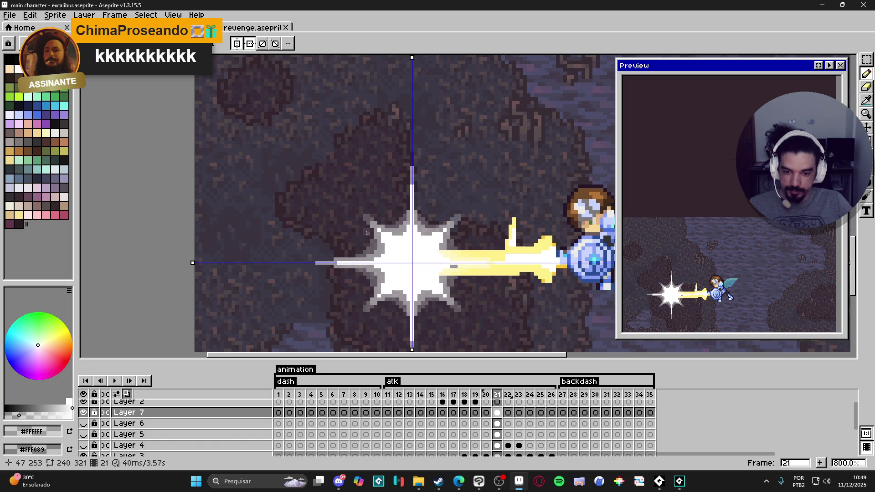
scroll(360, 209, up, 2)
scroll(360, 241, down, 1)
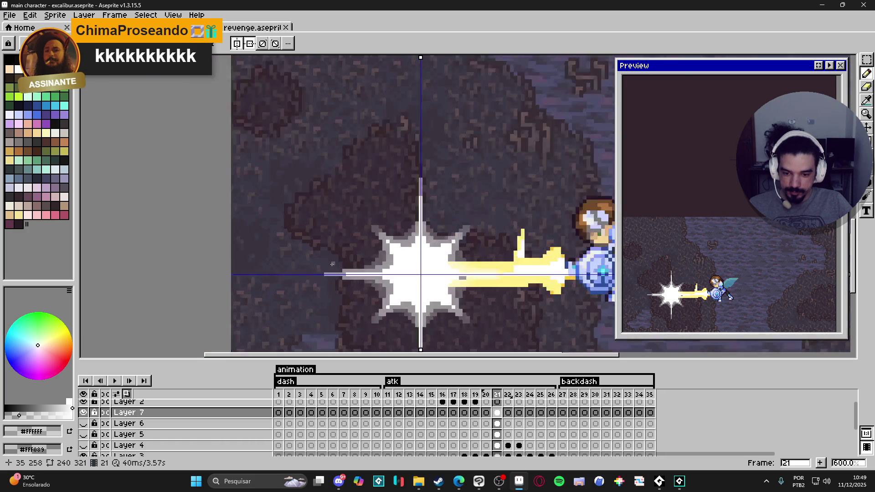
scroll(309, 289, up, 2)
Step: Extend the grey streak further left of the star-burst
drag(315, 284, 294, 284)
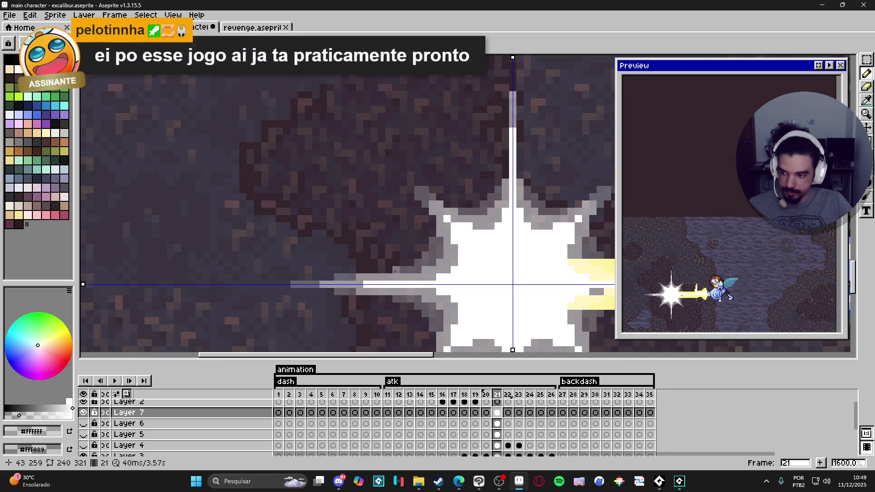
drag(404, 265, 394, 252)
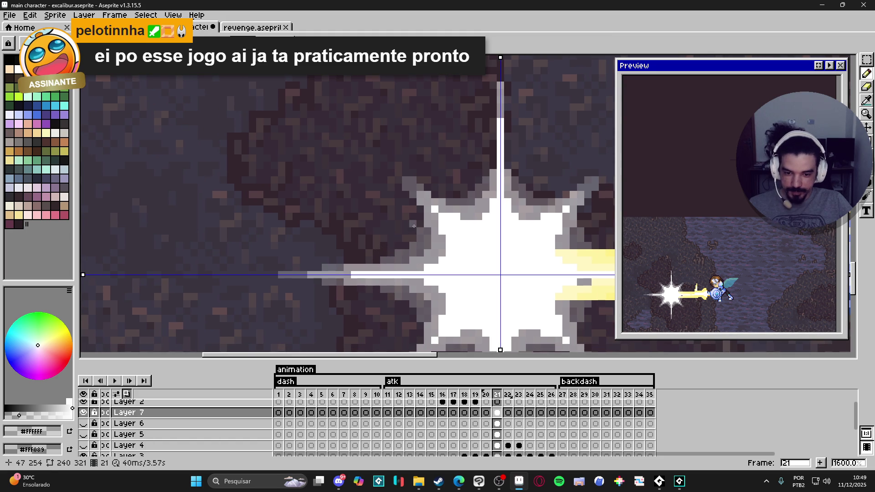
drag(420, 222, 421, 209)
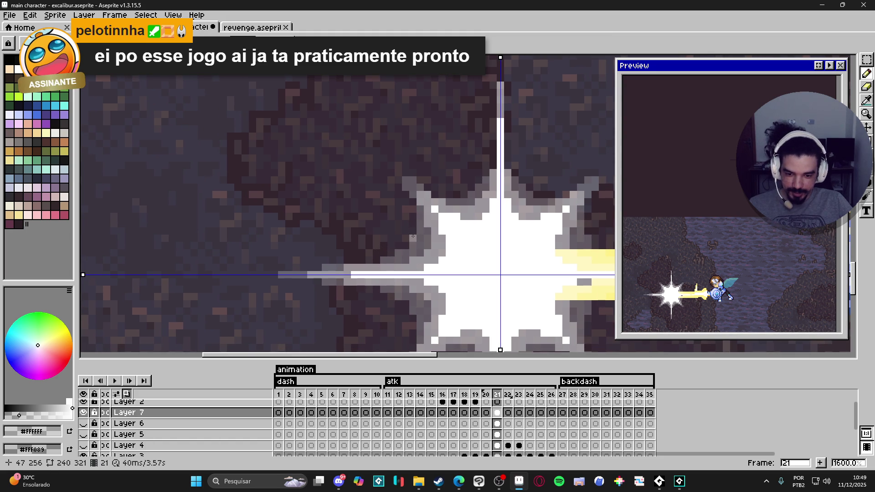
scroll(413, 236, down, 3)
scroll(470, 295, down, 1)
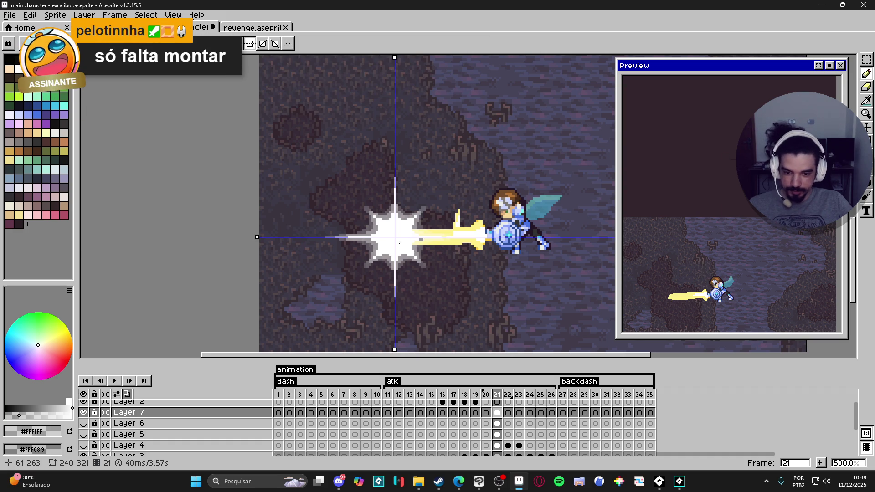
scroll(409, 246, up, 1)
key(v)
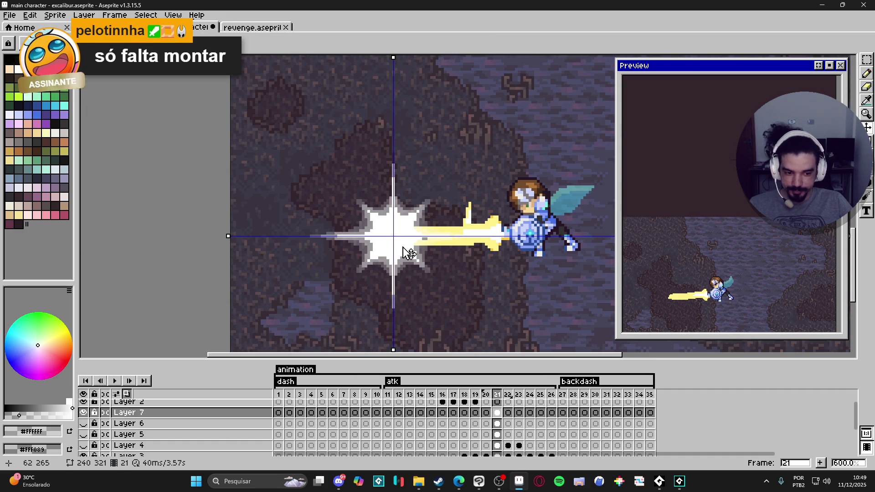
scroll(405, 262, down, 3)
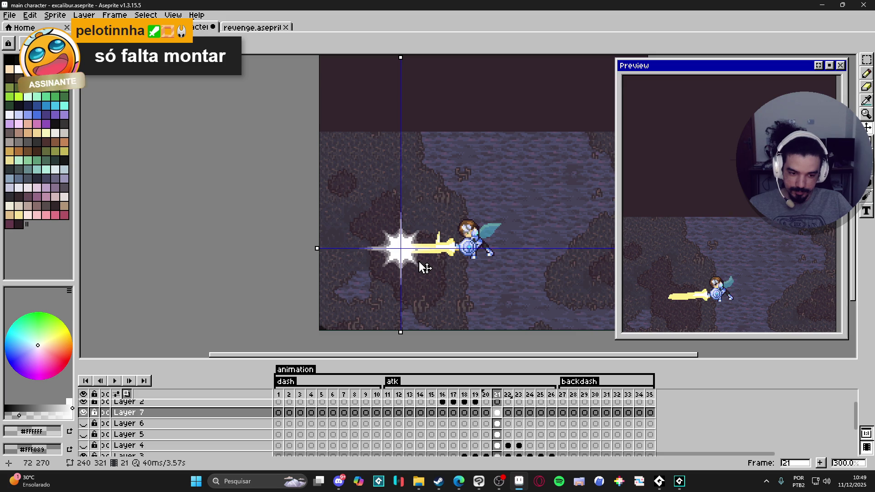
Step: Compare frames 20–22, hide the cave background layer, and pick white
click(486, 412)
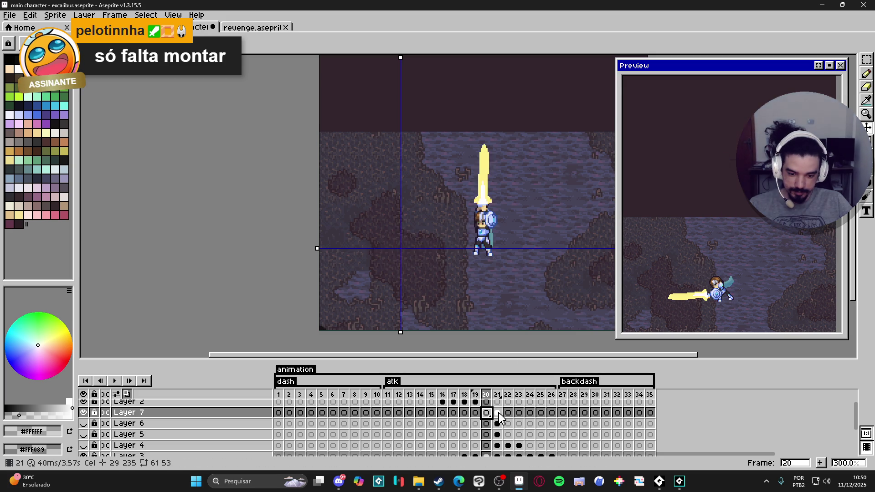
click(498, 413)
click(507, 412)
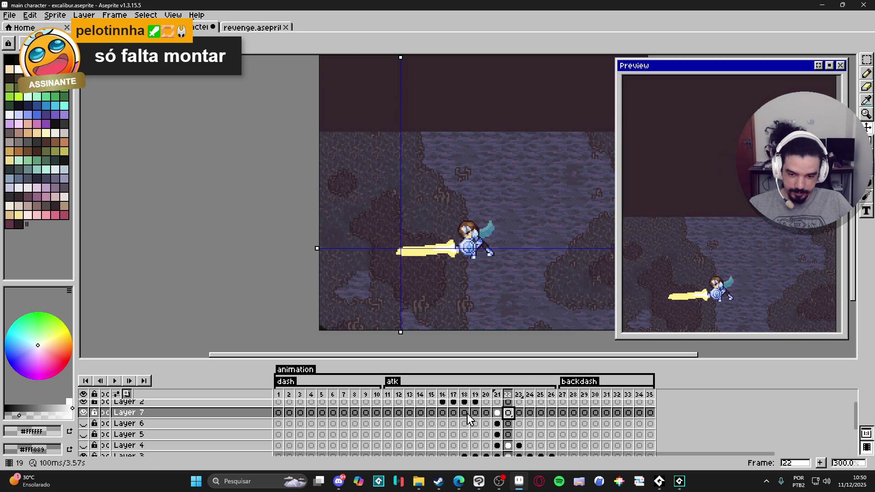
scroll(115, 449, down, 1)
scroll(115, 449, down, 2)
click(83, 439)
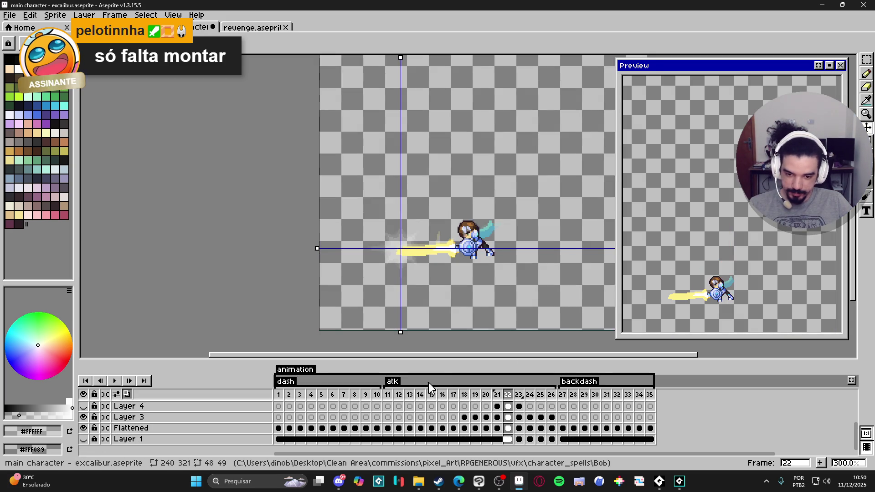
scroll(411, 251, up, 7)
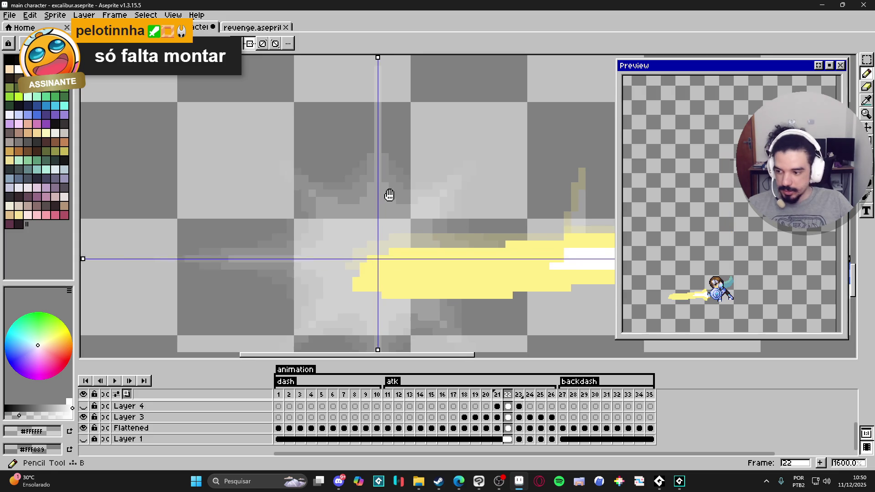
click(18, 68)
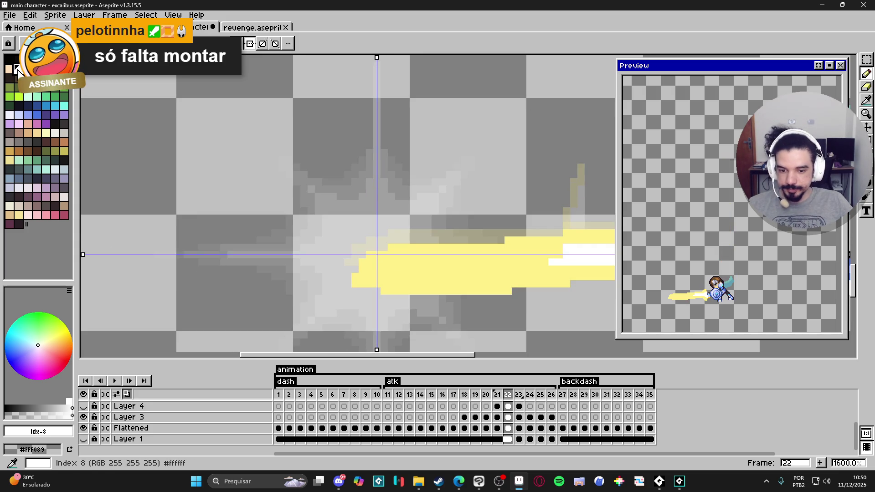
scroll(432, 153, down, 4)
scroll(433, 153, up, 2)
scroll(433, 153, down, 2)
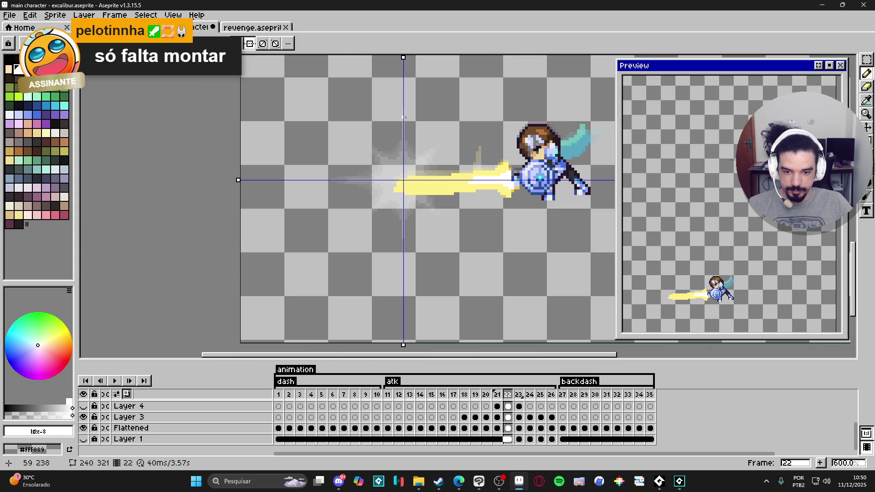
Step: Copy Layer 7's frame-21 burst cel onto frame 22
click(497, 406)
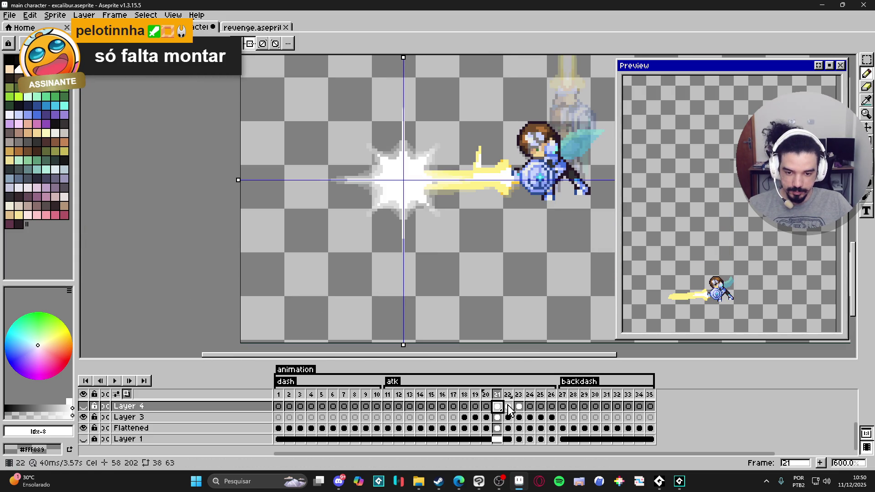
ctrl+click(419, 192)
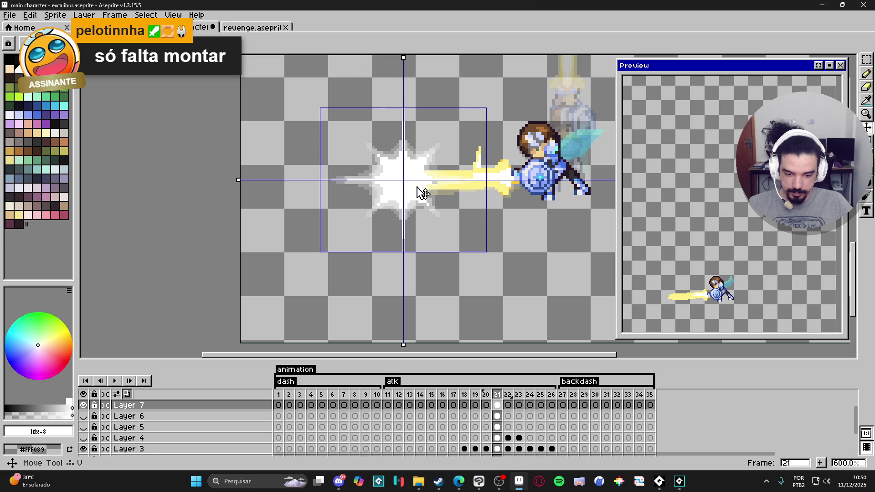
key(Right)
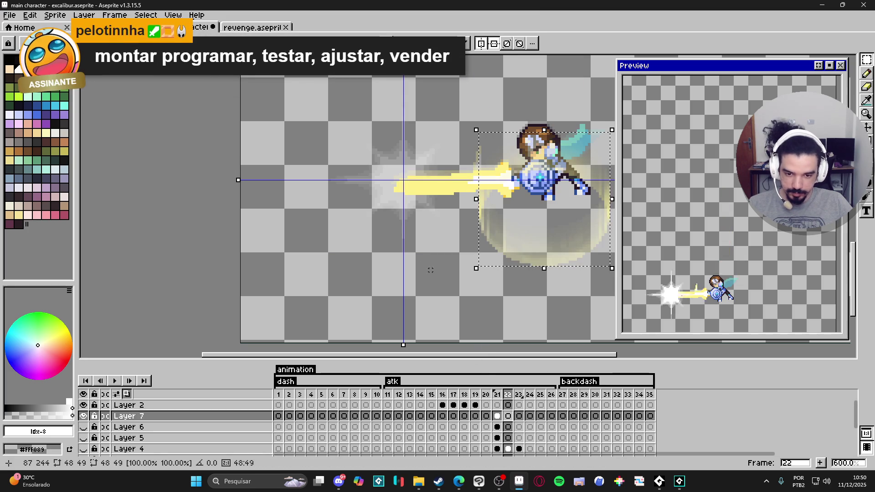
click(498, 416)
drag(497, 416, 508, 415)
scroll(410, 205, up, 1)
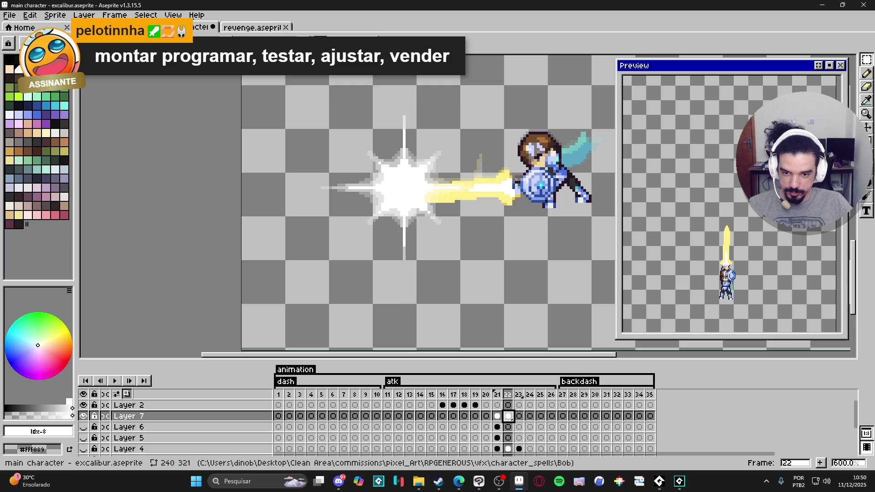
scroll(410, 205, up, 2)
Step: Marquee-select the white burst on frame 22 and scale it up
key(m)
mouse_move(407, 232)
mouse_down()
mouse_move(435, 156)
mouse_move(501, 159)
mouse_move(513, 135)
mouse_up()
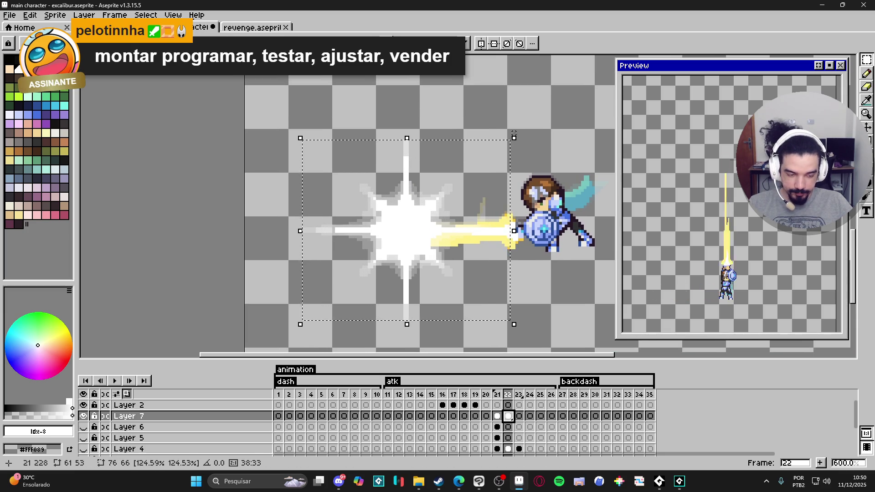
click(514, 132)
scroll(491, 163, down, 3)
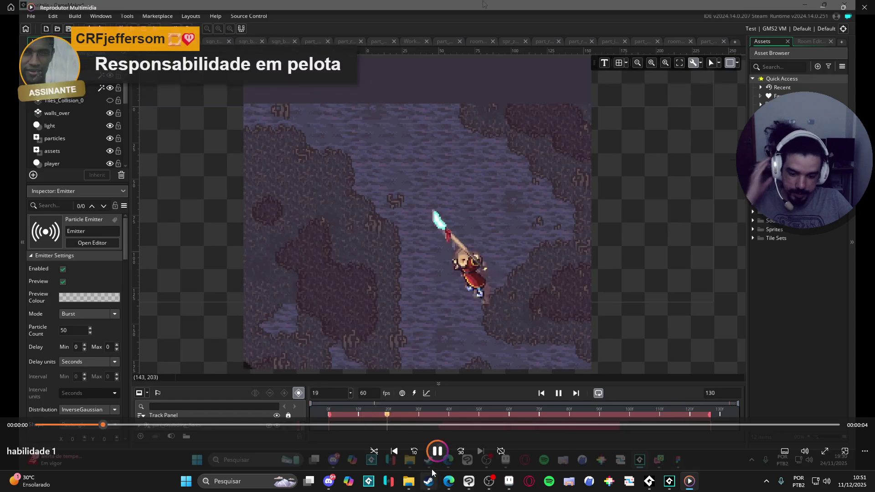
Step: Play and replay the habilidade 1 clip, adjusting the volume, then close the player
click(434, 460)
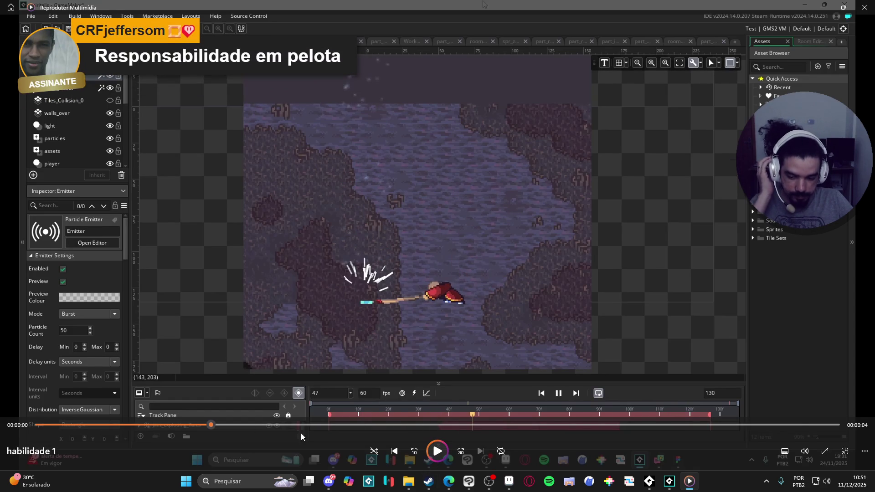
drag(197, 420, 40, 425)
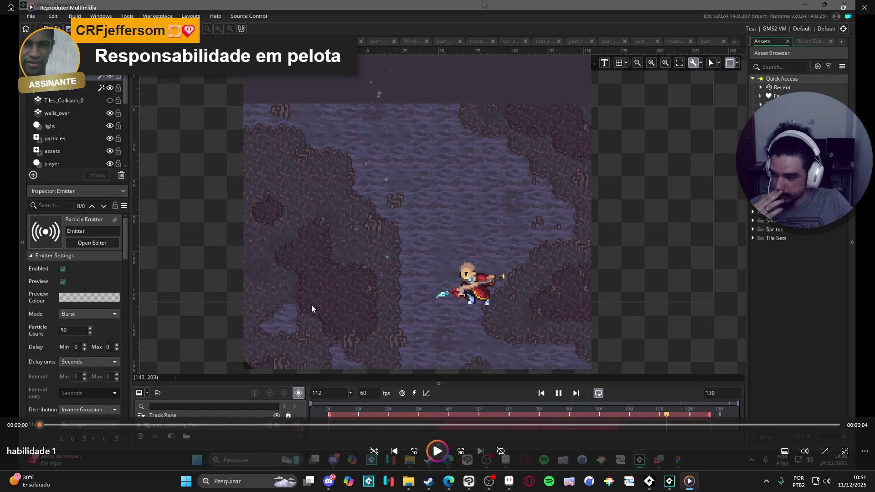
click(449, 456)
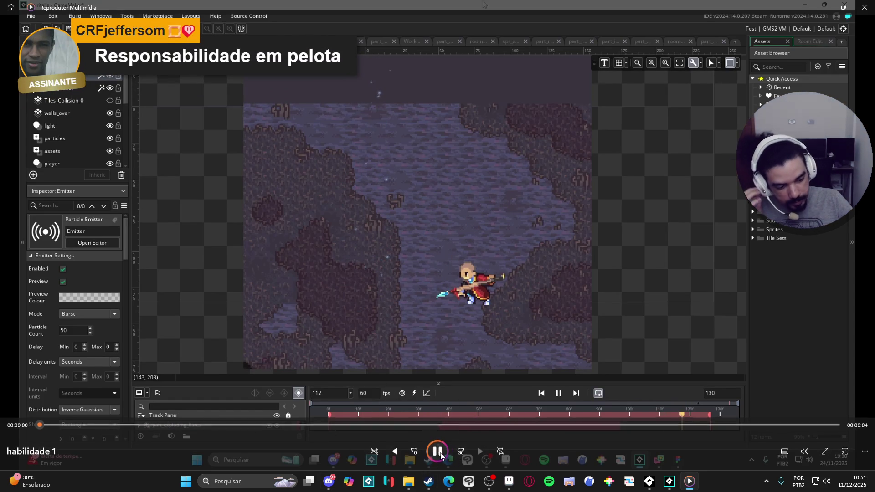
mouse_move(502, 484)
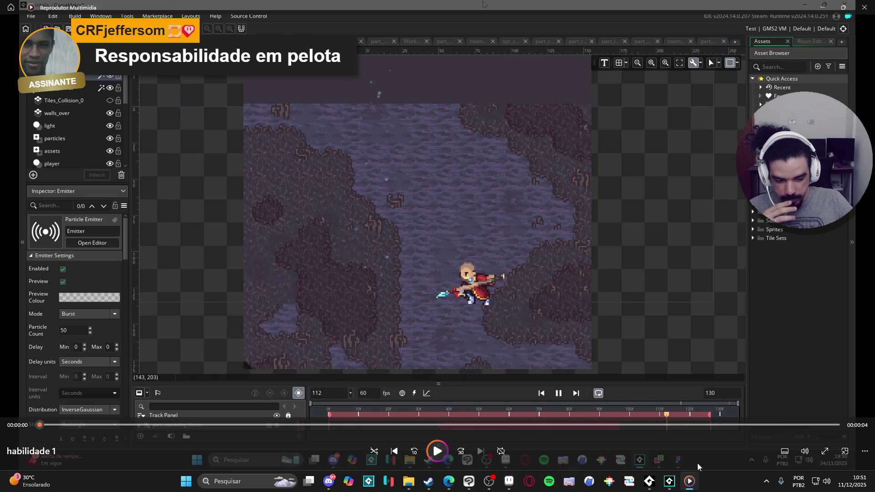
click(805, 454)
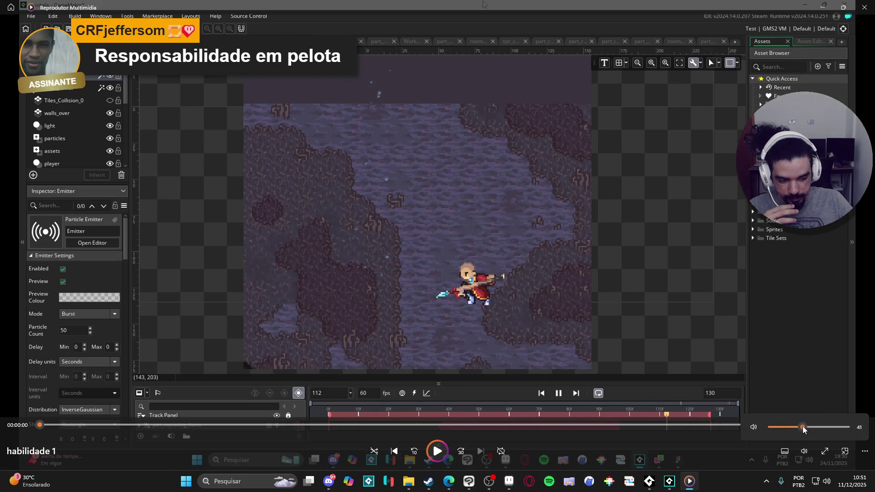
click(439, 453)
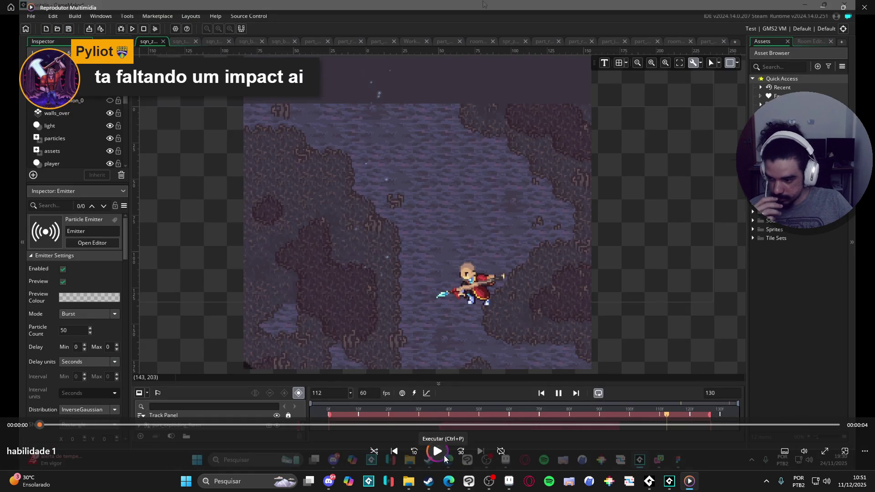
click(444, 455)
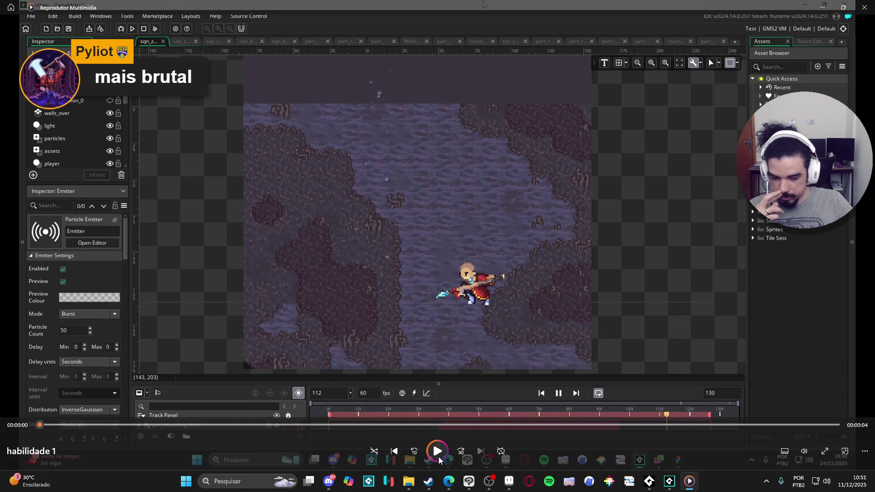
key(alt+F4)
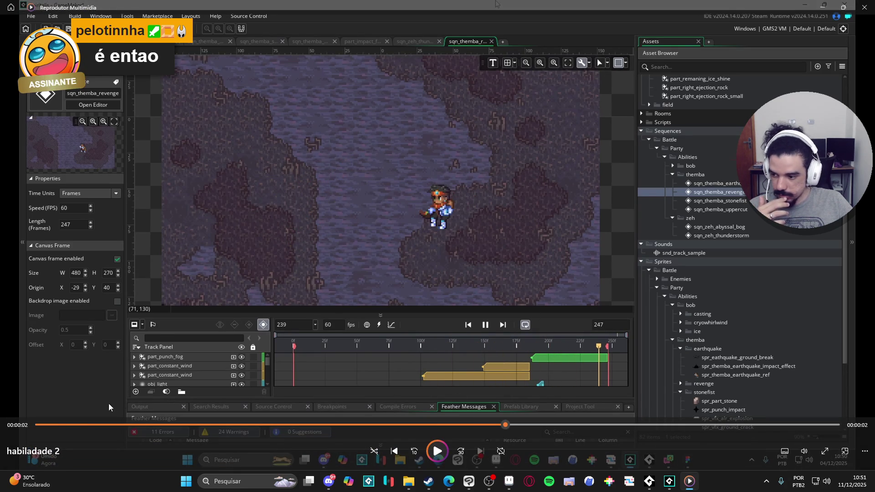
Step: Rewind and play the habilidade 2 attack clip twice, then close Media Player
drag(60, 426, 12, 428)
key(space)
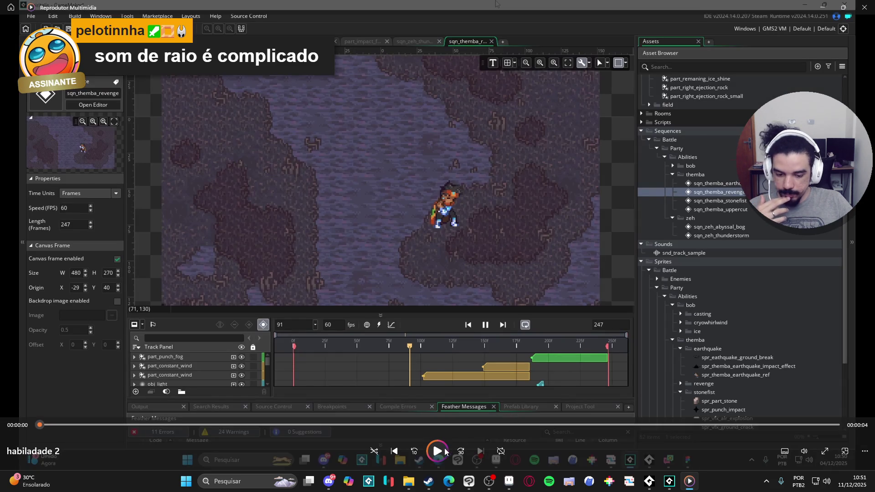
click(443, 451)
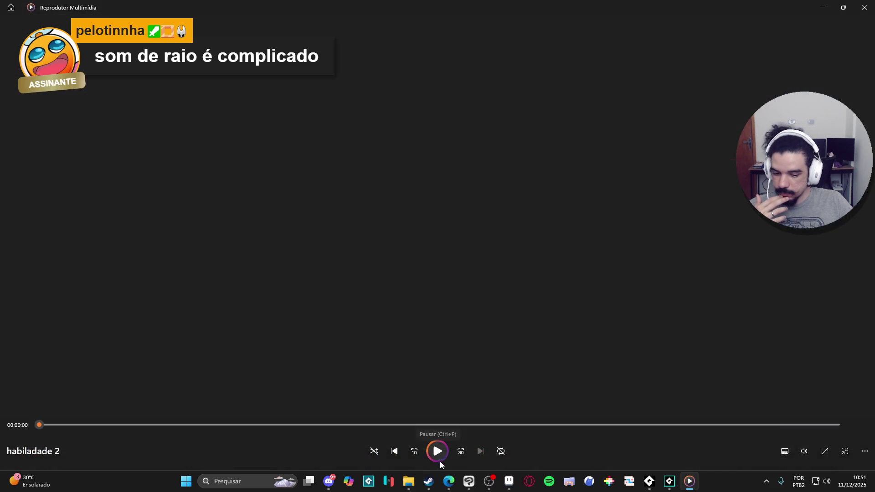
click(436, 452)
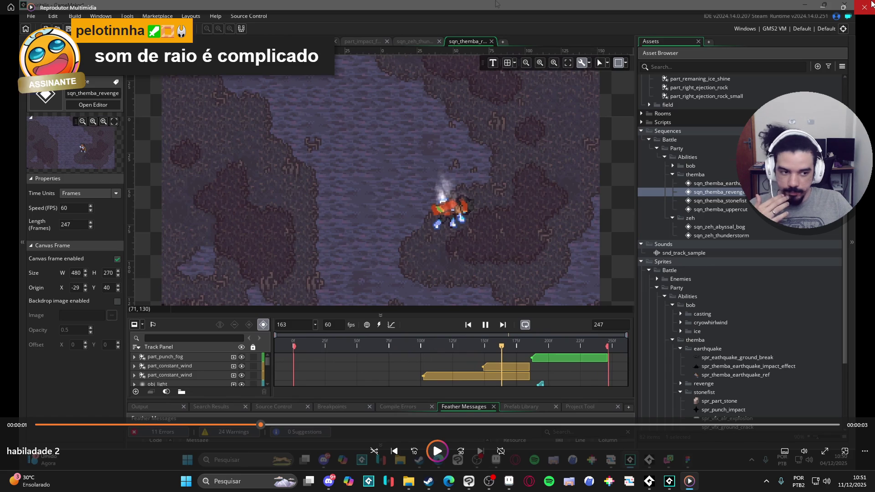
click(868, 5)
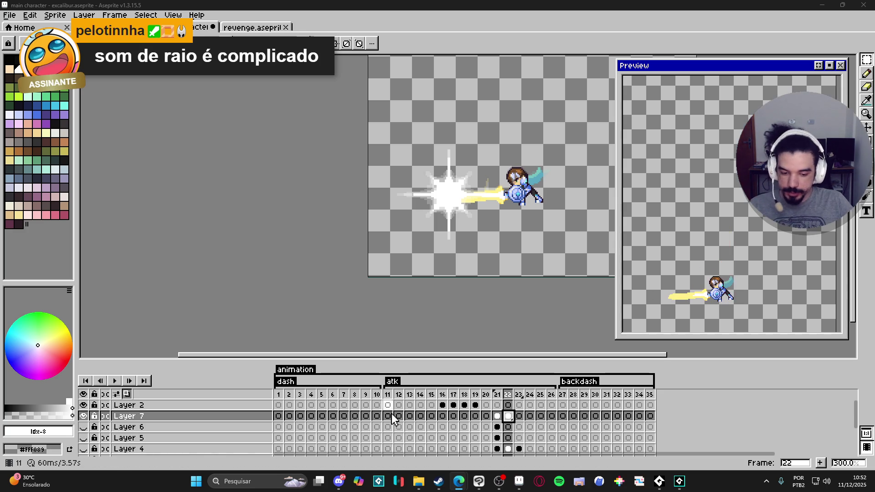
Step: Compare frames 21 and 22, frame the star-burst, and enable vertical symmetry
click(498, 417)
click(508, 416)
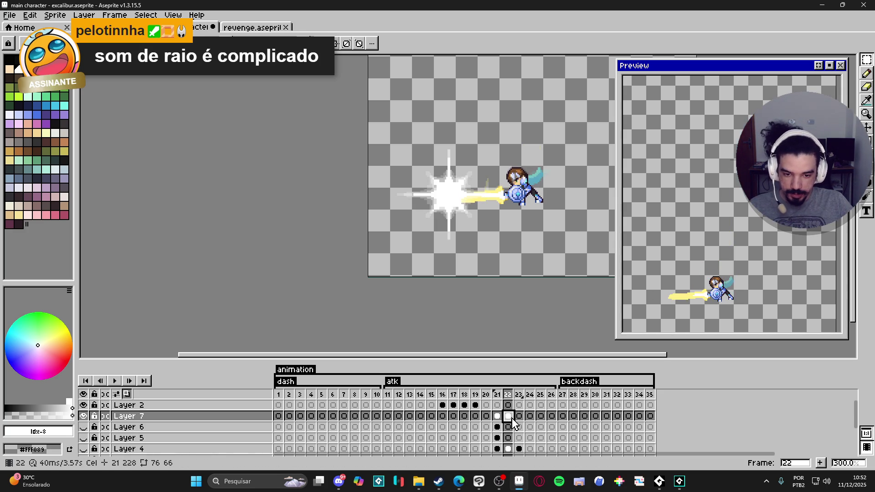
scroll(472, 205, up, 5)
scroll(472, 204, down, 3)
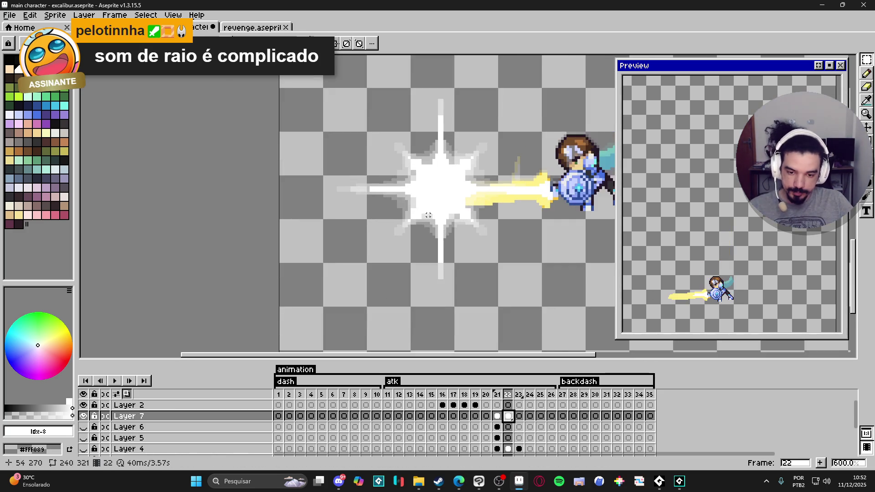
scroll(423, 220, up, 4)
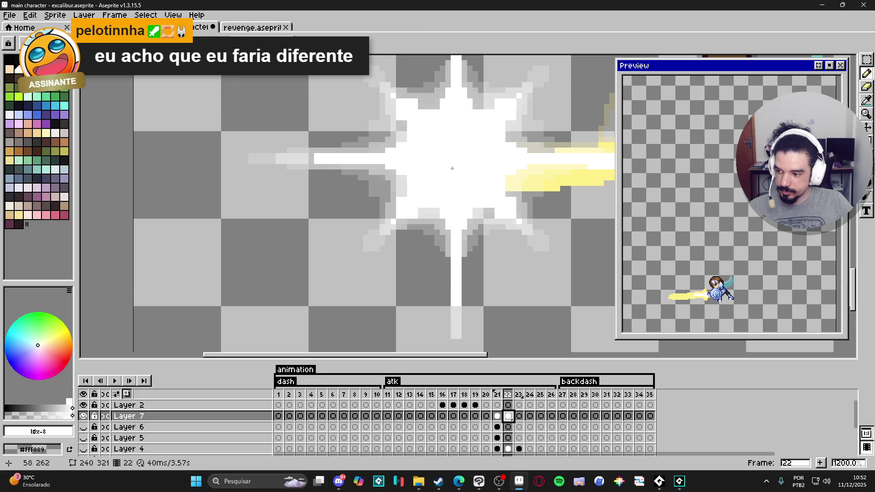
scroll(452, 168, down, 3)
drag(434, 170, 427, 193)
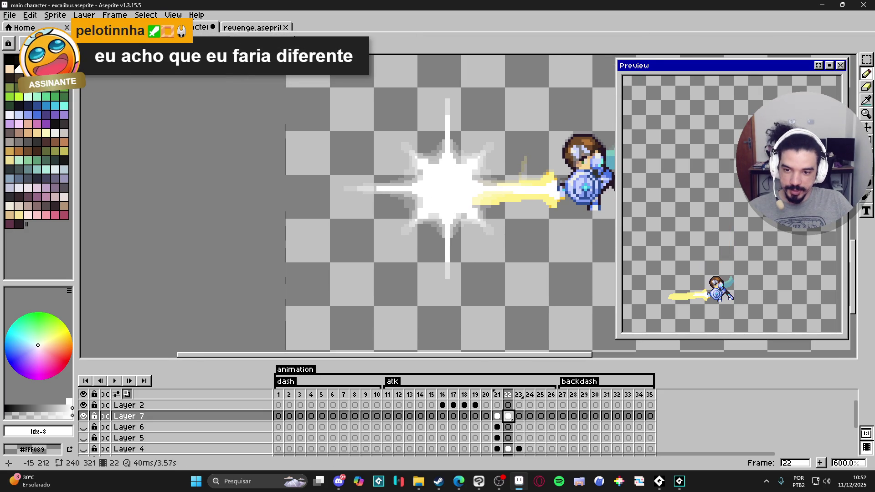
click(237, 43)
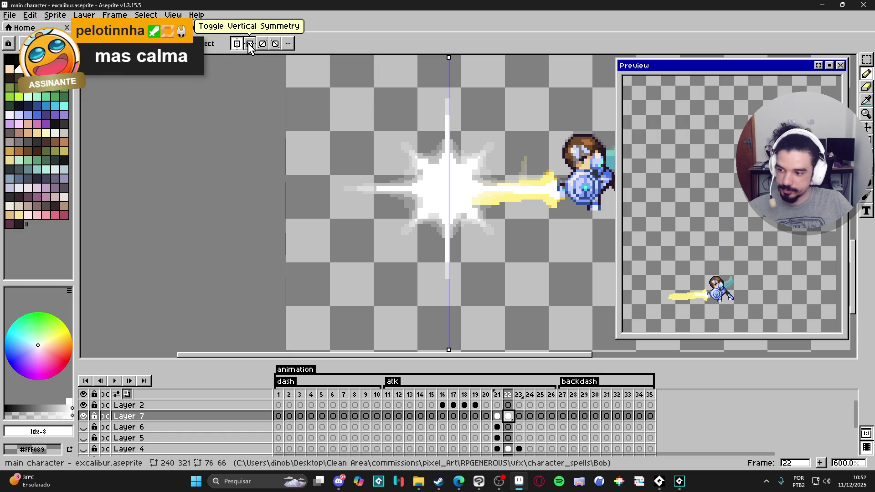
Step: Turn on horizontal symmetry and paint white over the grey specks near the burst's top and bottom
click(248, 45)
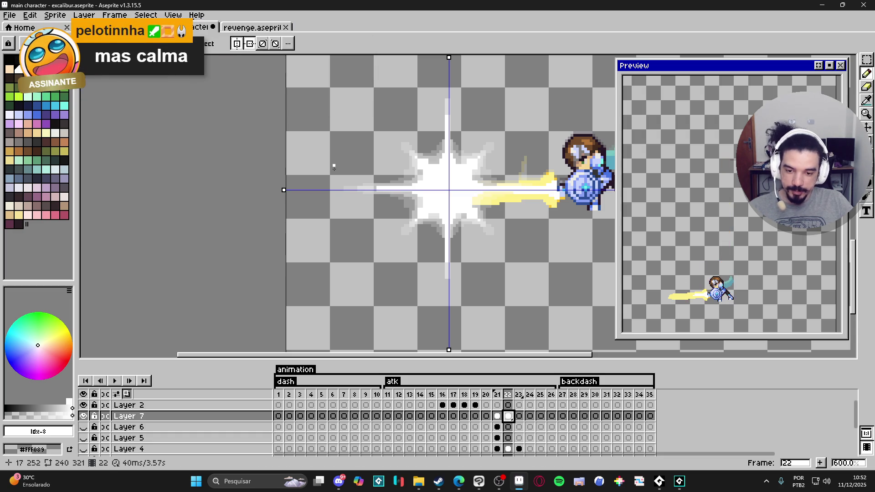
scroll(461, 81, up, 3)
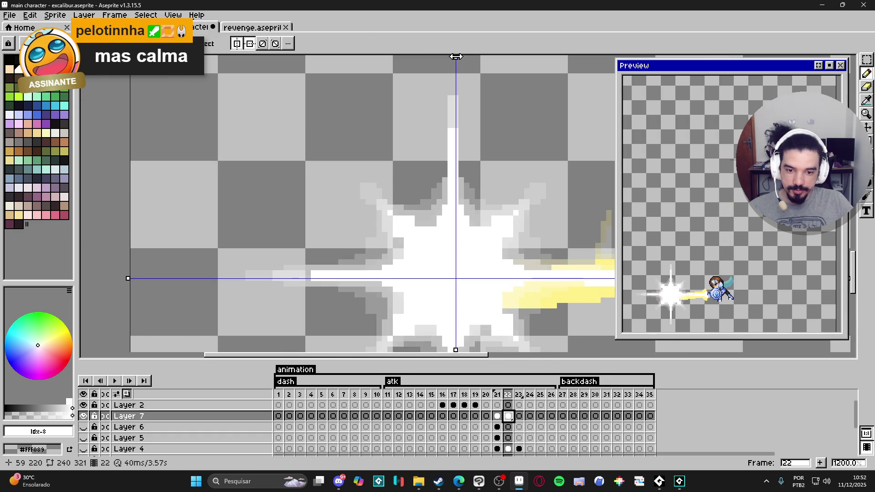
key(v)
key(b)
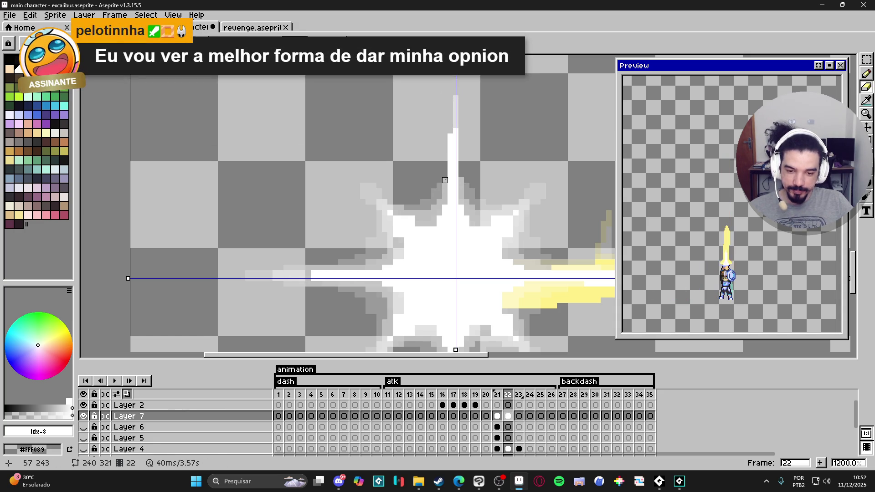
alt+click(449, 183)
drag(467, 180, 433, 209)
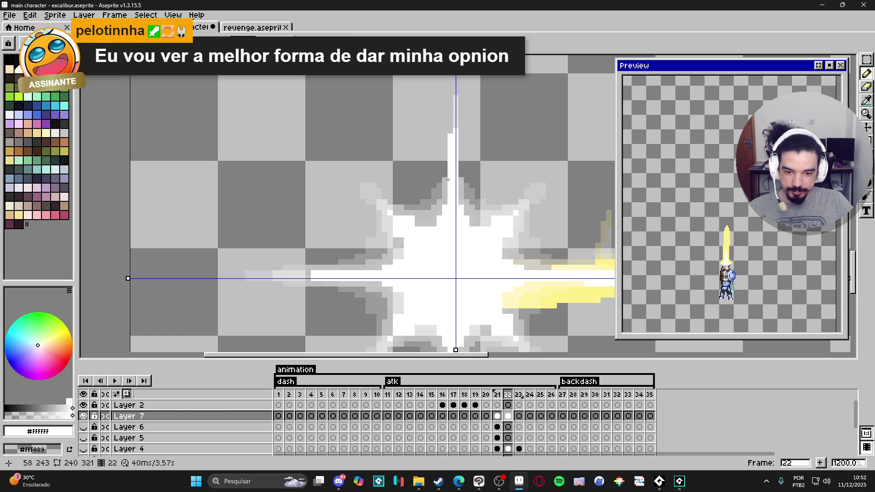
mouse_move(424, 328)
mouse_down()
mouse_move(417, 344)
mouse_move(483, 348)
mouse_move(488, 335)
mouse_up()
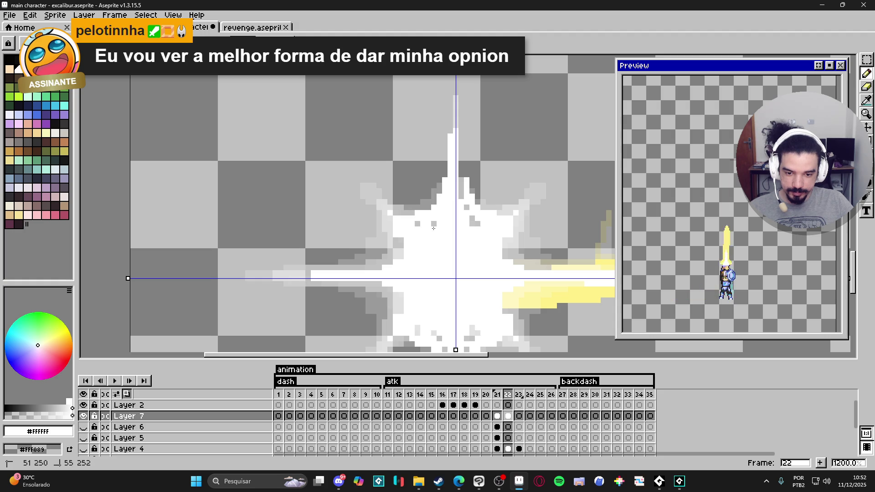
drag(437, 201, 420, 225)
Step: Whiten the grey pixels along the burst's left edge
click(391, 218)
drag(388, 285, 383, 311)
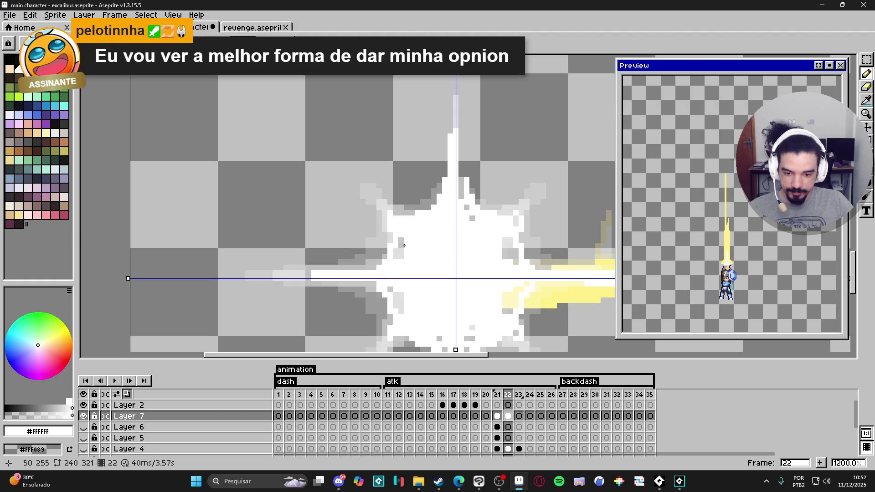
mouse_move(401, 240)
mouse_down()
mouse_move(375, 259)
mouse_move(389, 292)
mouse_move(401, 295)
mouse_up()
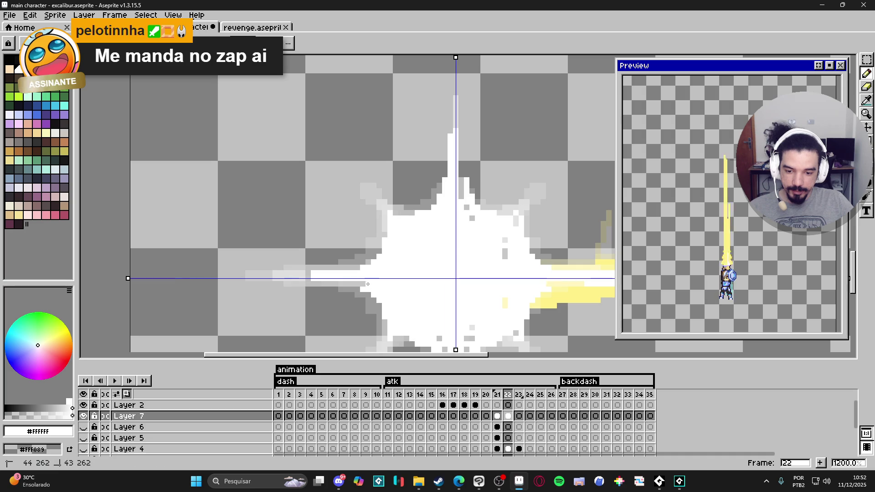
scroll(408, 305, down, 1)
scroll(408, 306, up, 1)
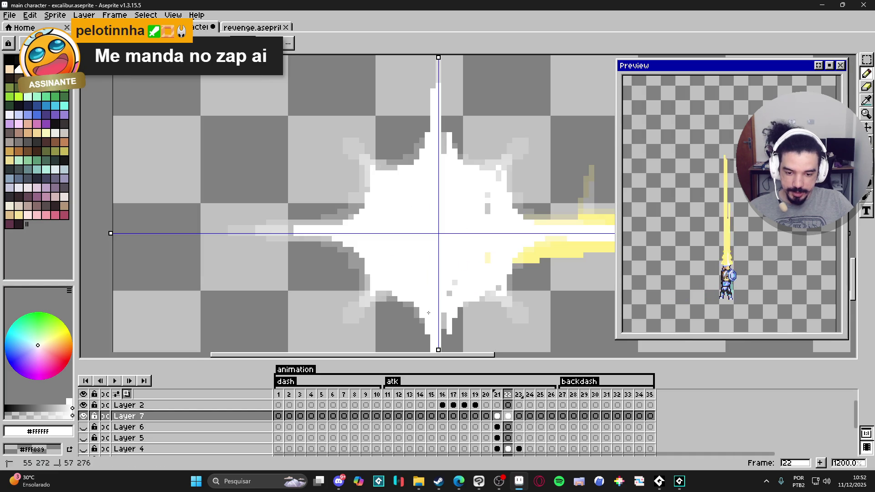
scroll(431, 277, up, 1)
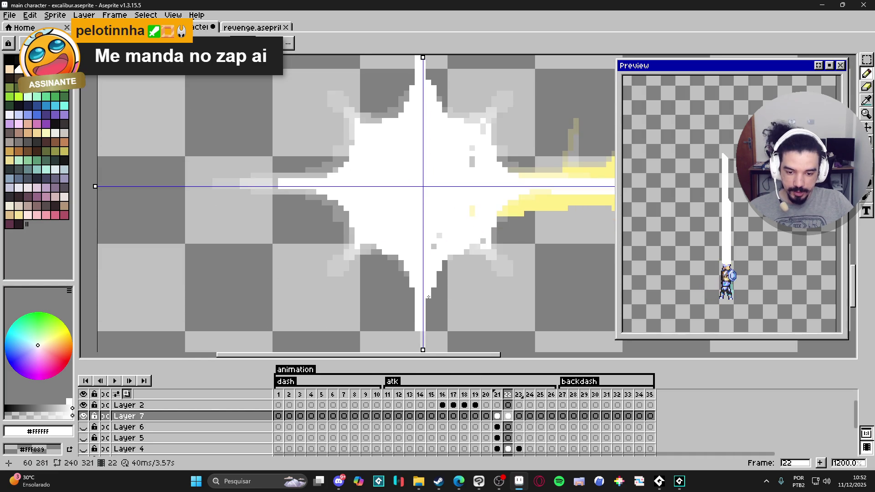
Step: Erase stray mirrored pixels and fill in white runs and grey edge pixels on the burst
key(e)
click(434, 285)
key(b)
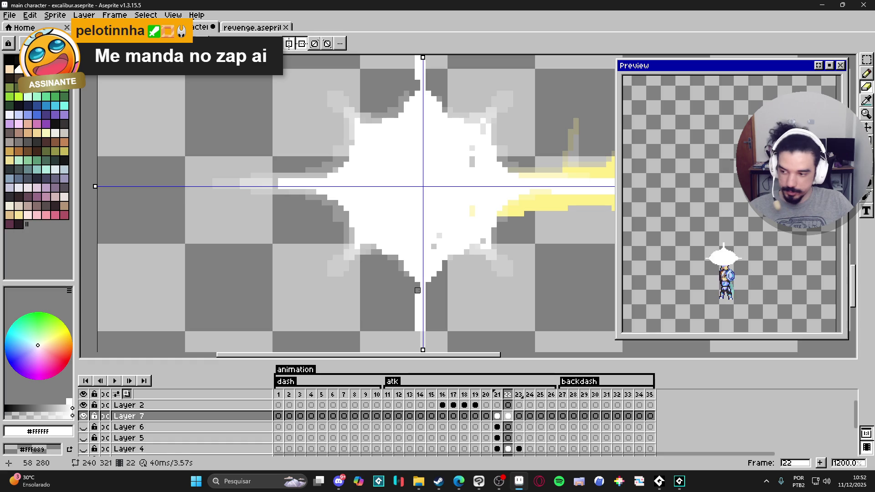
drag(417, 322, 417, 312)
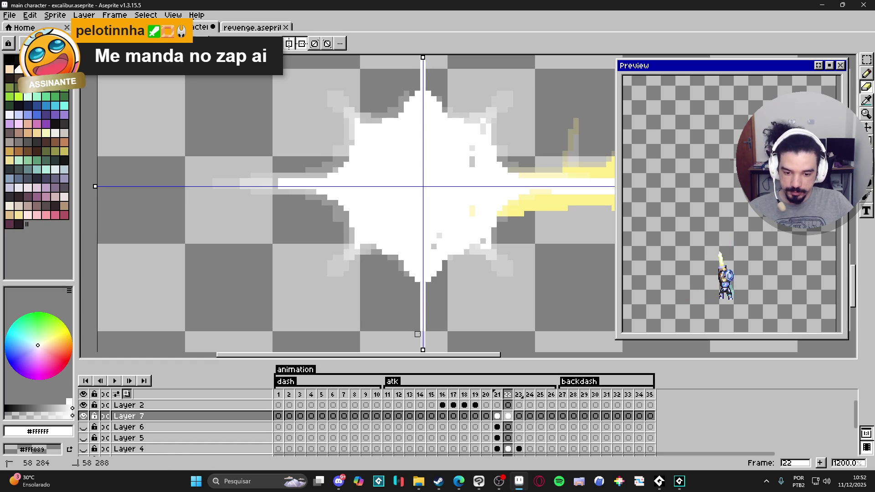
scroll(416, 314, up, 1)
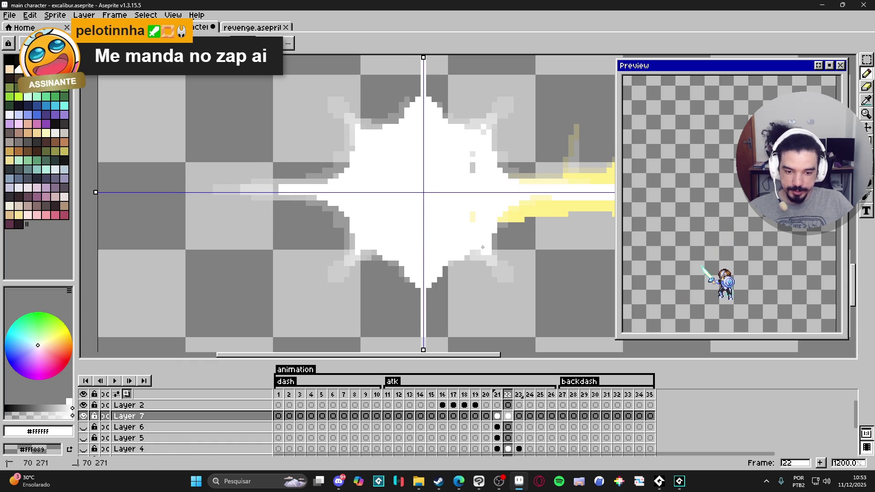
click(451, 263)
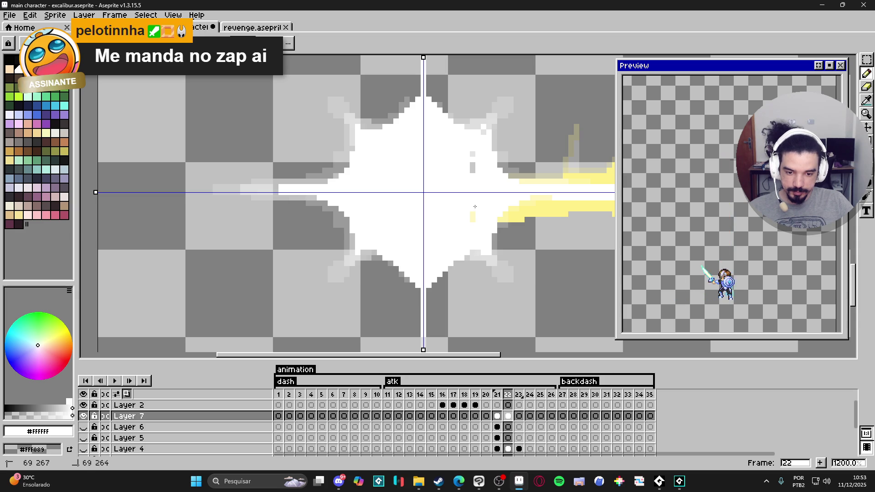
click(472, 154)
click(487, 127)
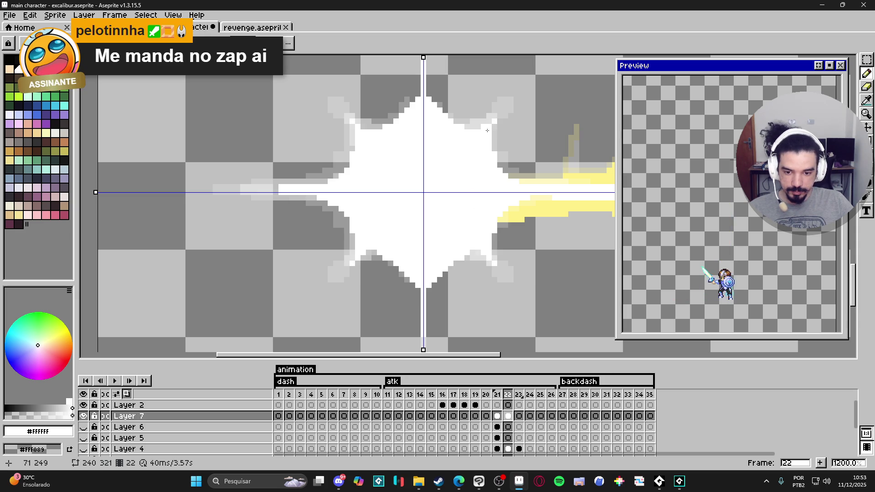
Step: Whiten a light edge pixel, compare against frame 21, and enlarge the brush on frame 22
scroll(492, 123, down, 2)
scroll(391, 234, up, 3)
click(394, 231)
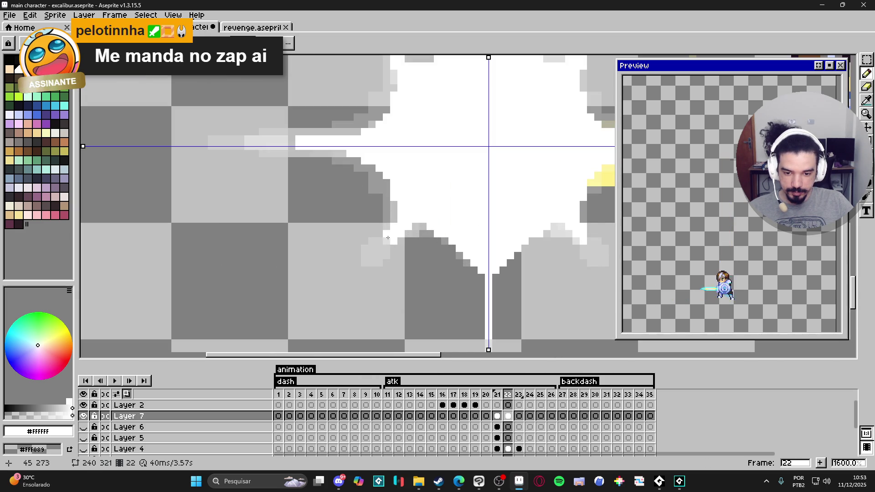
scroll(425, 231, down, 1)
scroll(425, 230, down, 1)
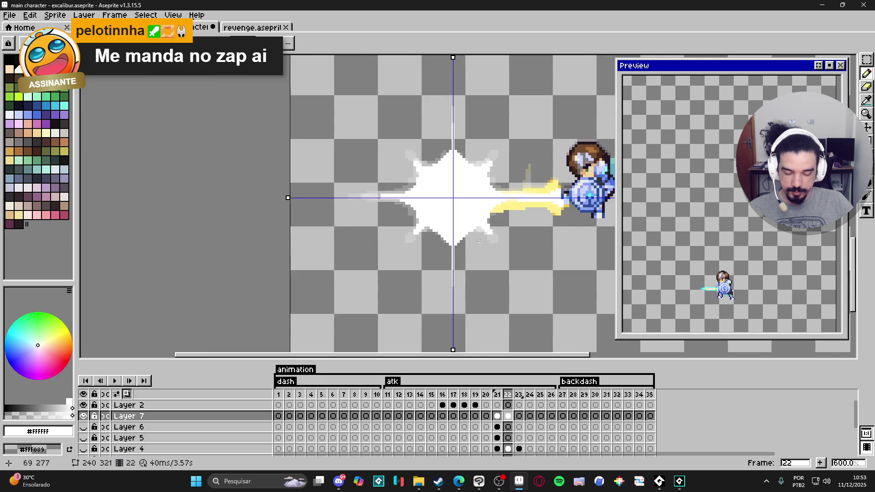
scroll(433, 240, up, 1)
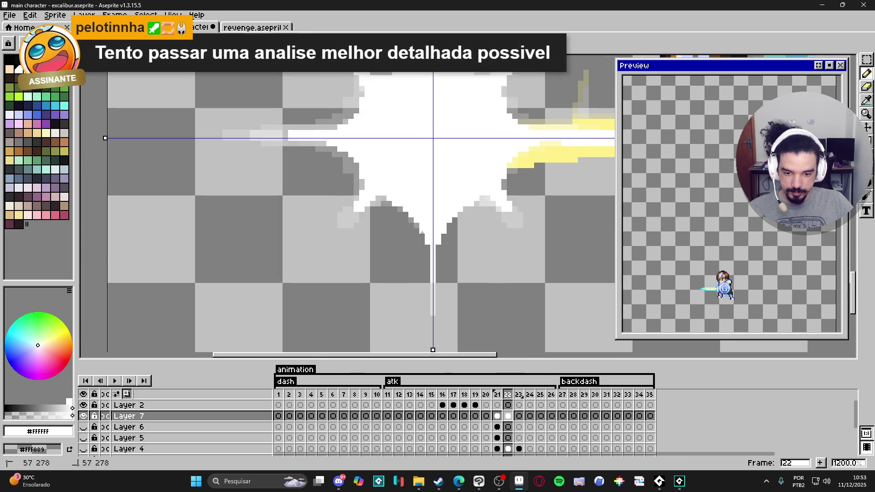
scroll(433, 239, down, 4)
click(497, 416)
click(508, 416)
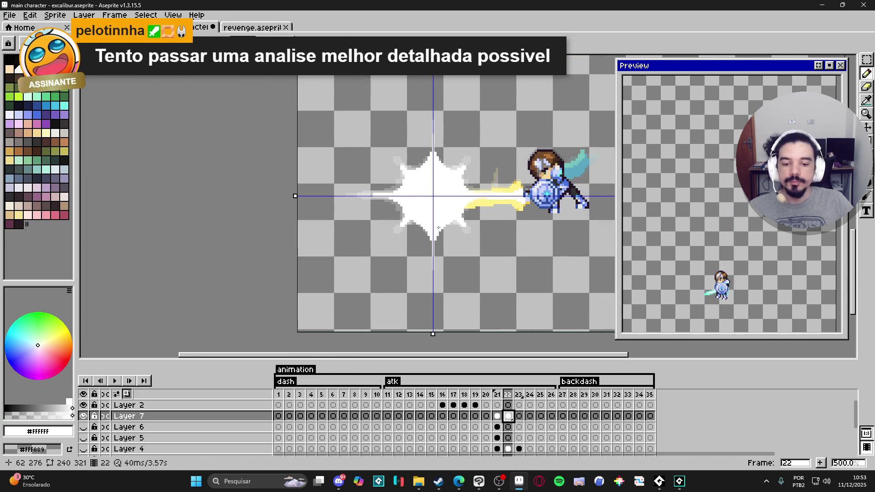
scroll(440, 191, up, 4)
key(plus)
key(plus)
key(plus)
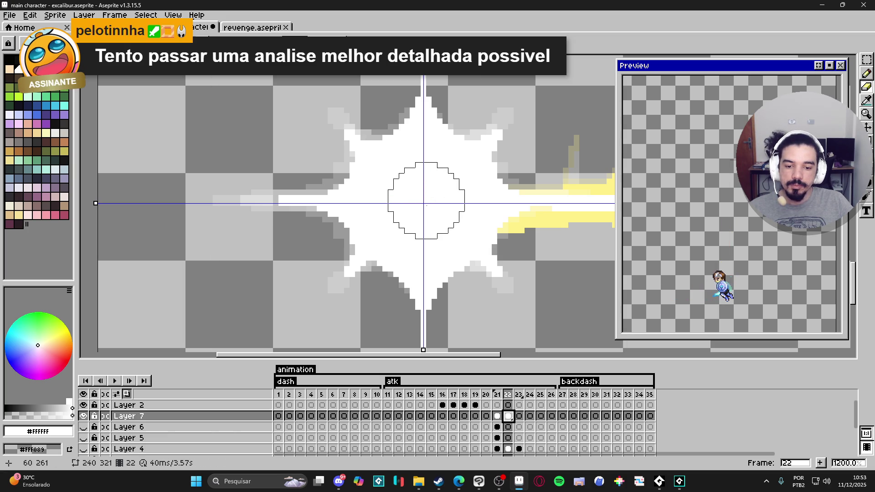
Step: Erase the burst's centre to reveal the core beneath, then shrink the brush to one pixel
click(423, 203)
key(ctrl+z)
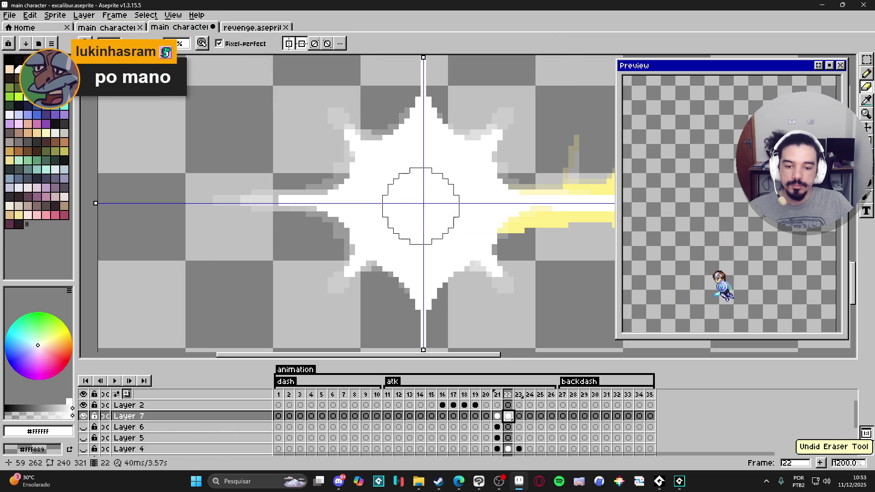
click(424, 198)
key(minus)
key(minus)
key(minus)
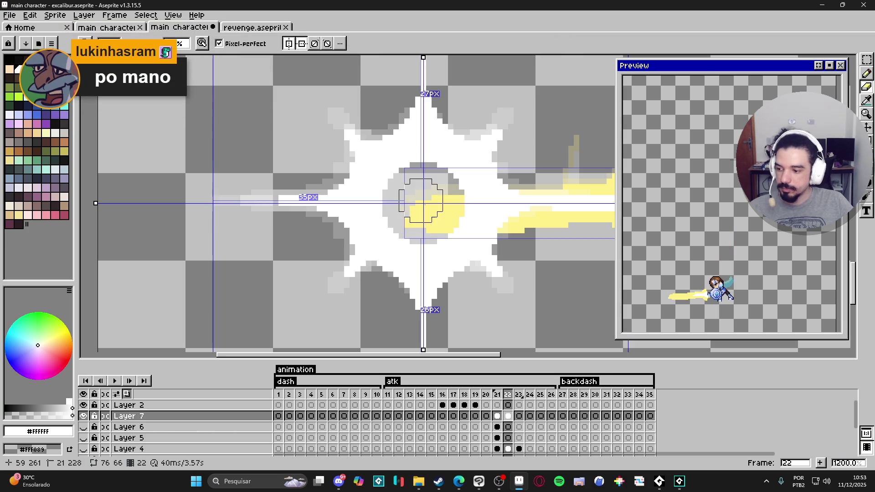
drag(423, 204, 428, 205)
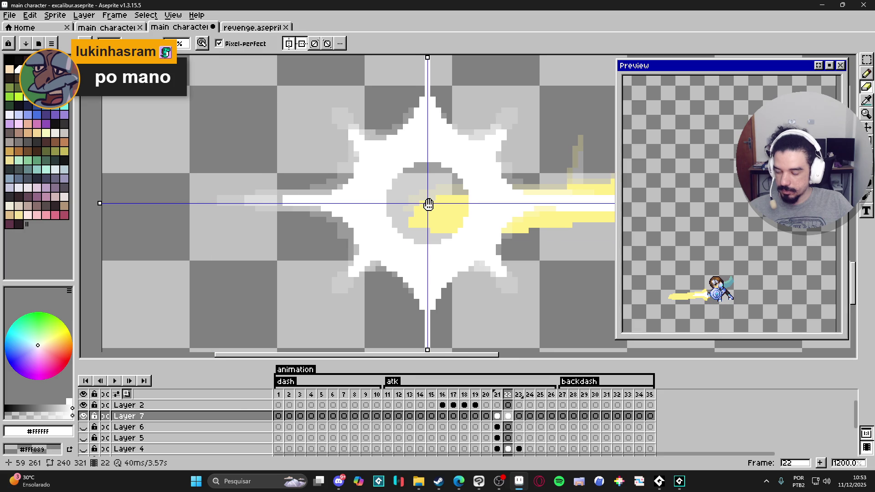
scroll(417, 209, down, 3)
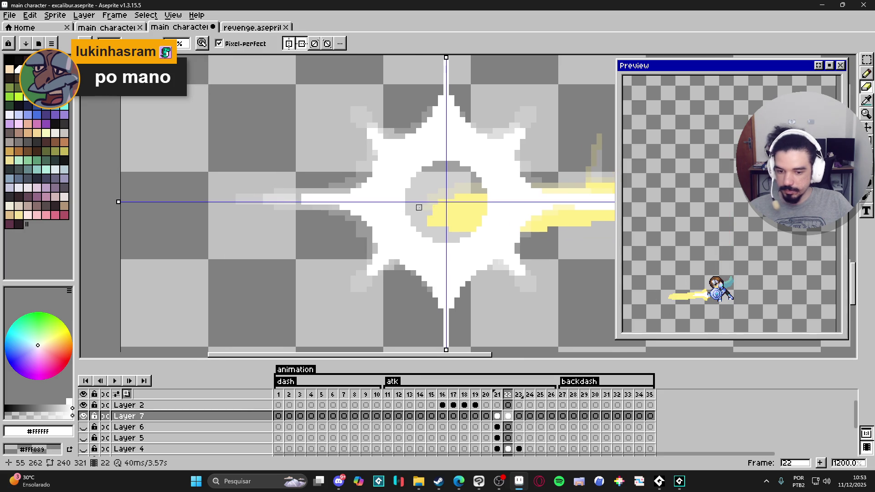
scroll(418, 173, up, 4)
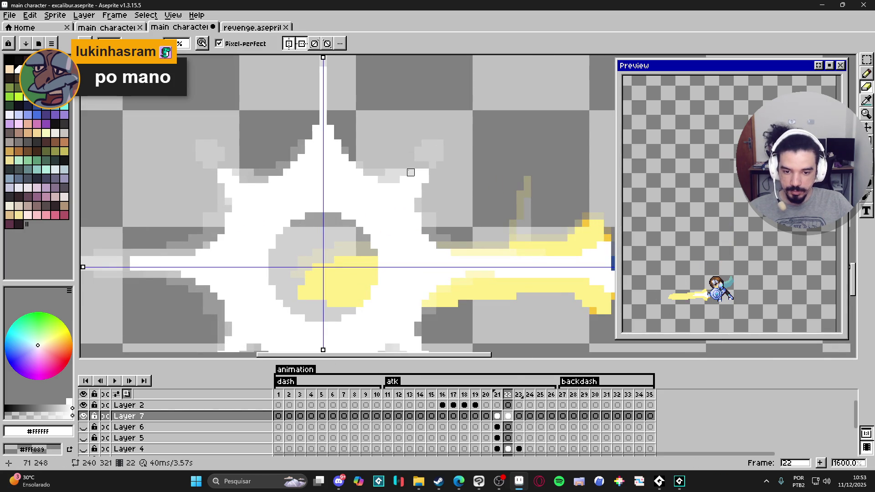
Step: Erase stray light-grey pixels on both burst sides and along its left streak, then compare with frame 21
drag(392, 176, 385, 176)
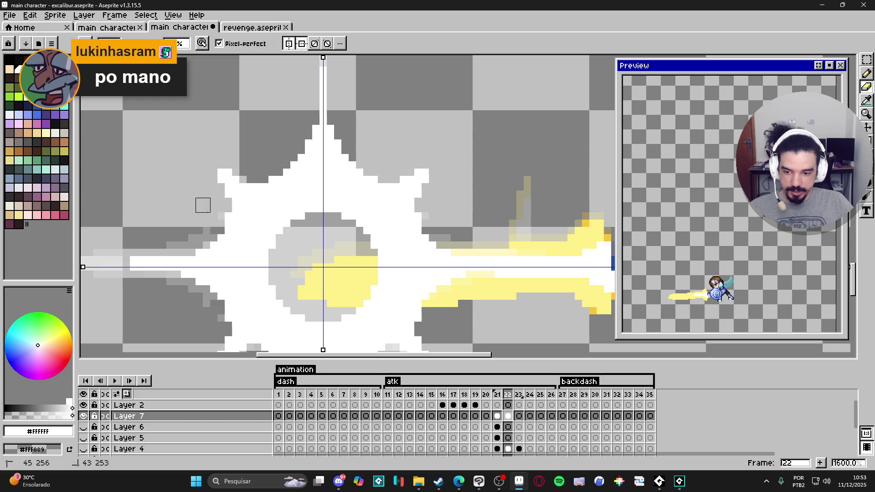
mouse_move(211, 227)
mouse_down()
mouse_move(308, 208)
mouse_move(250, 214)
mouse_move(286, 230)
mouse_up()
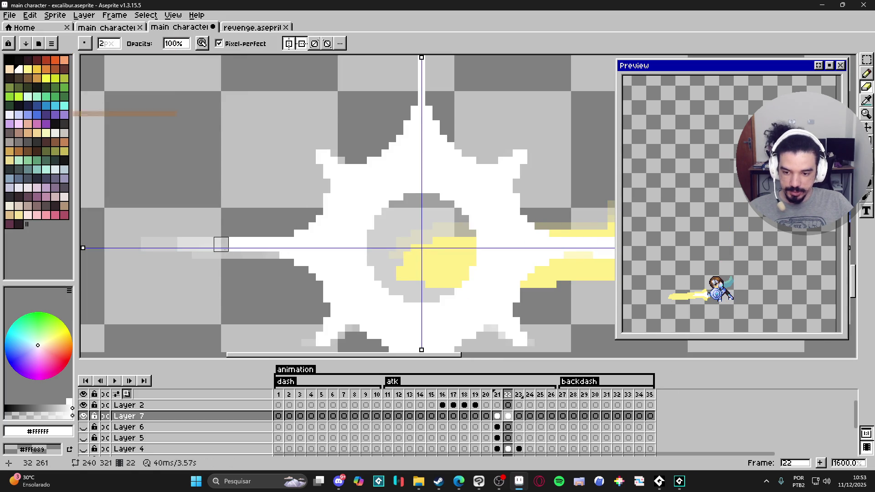
drag(264, 258, 163, 258)
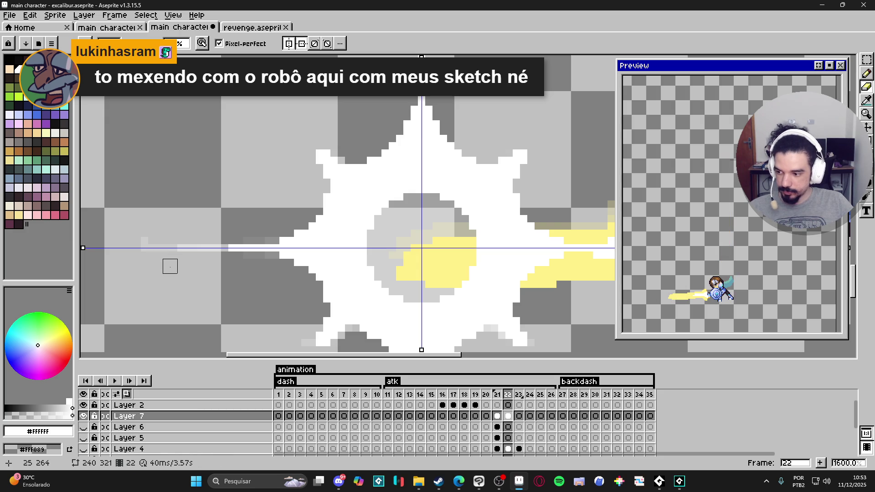
scroll(170, 266, down, 3)
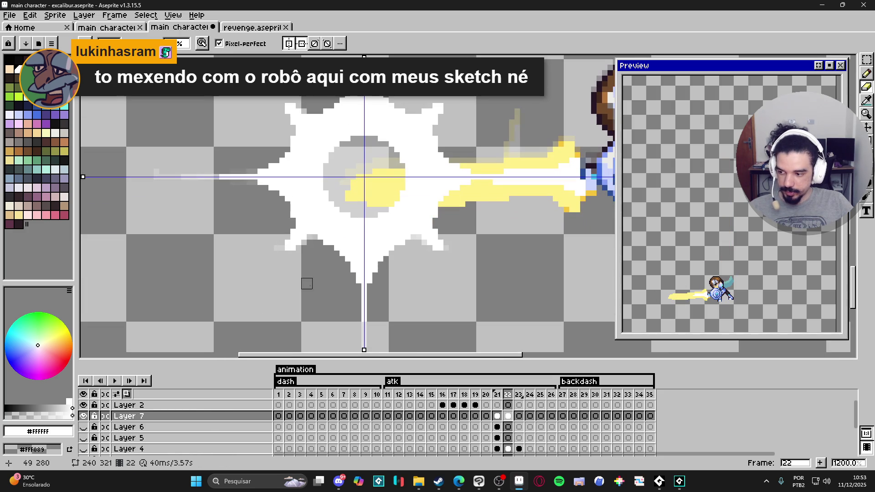
scroll(416, 240, up, 3)
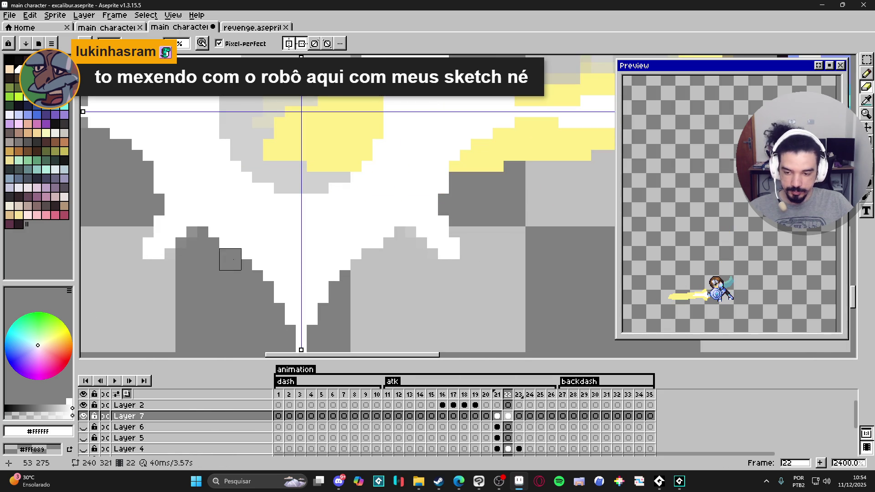
scroll(322, 271, down, 3)
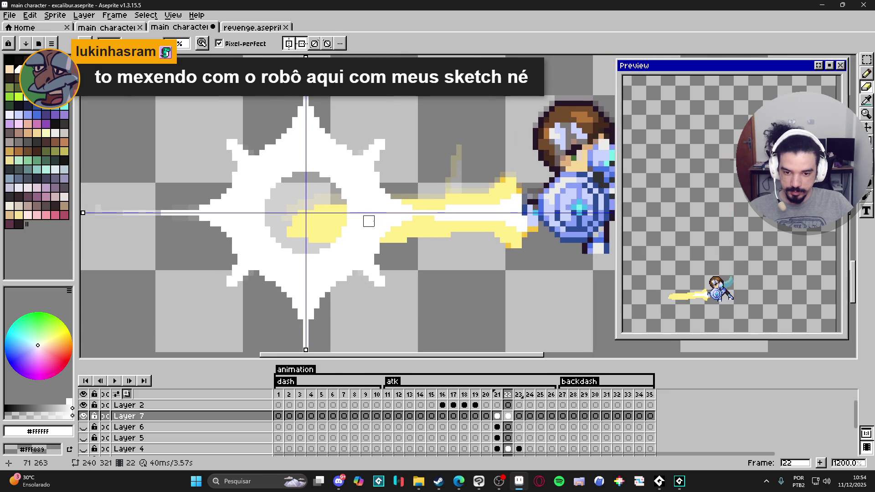
key(b)
click(497, 415)
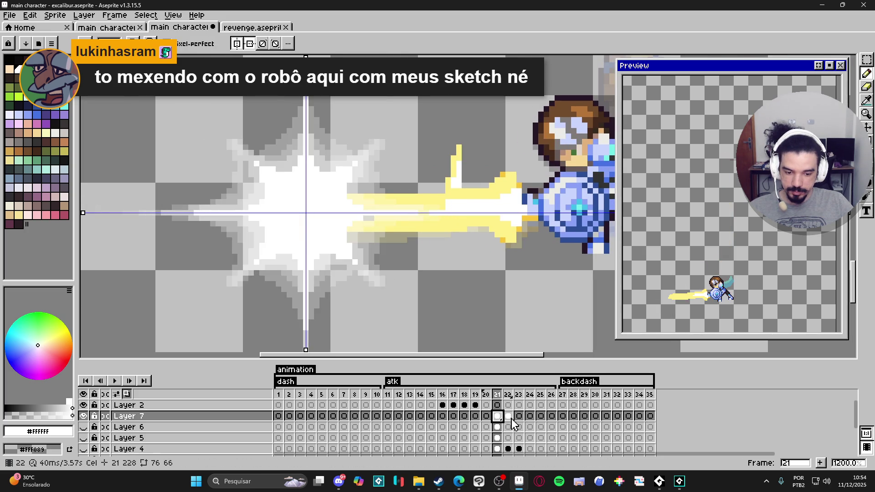
Step: Flip from frame 22 to frame 21's flash, then switch to the browser's Imgur album
click(508, 415)
scroll(379, 194, down, 2)
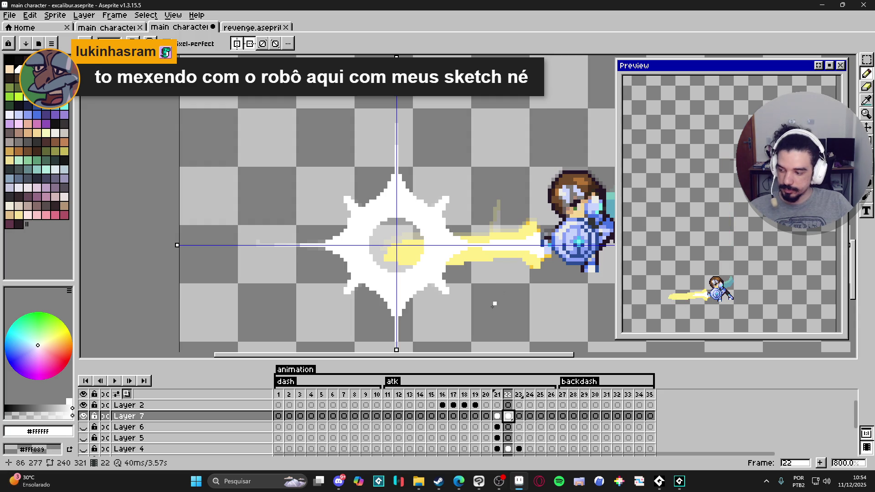
click(496, 417)
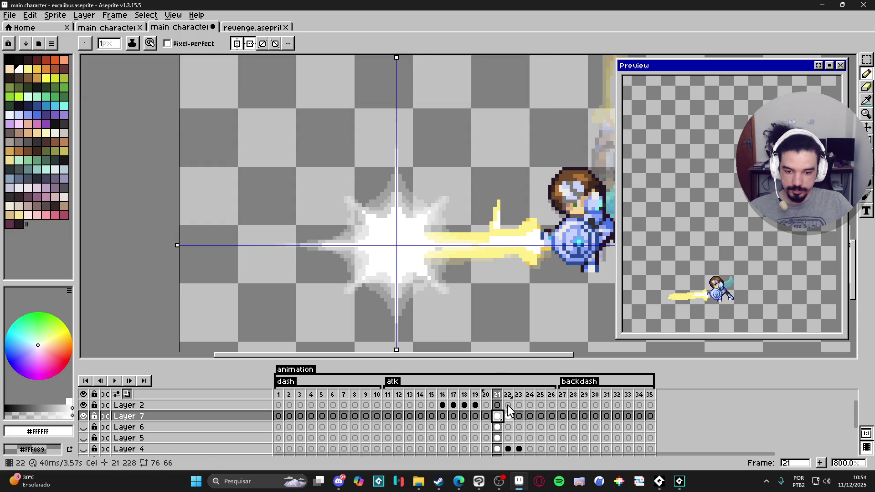
scroll(377, 220, up, 1)
key(super)
key(super)
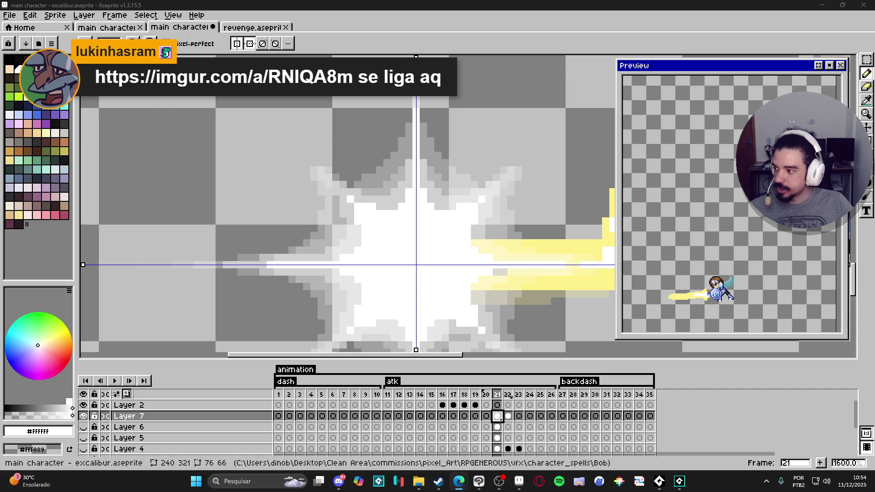
key(alt+Tab)
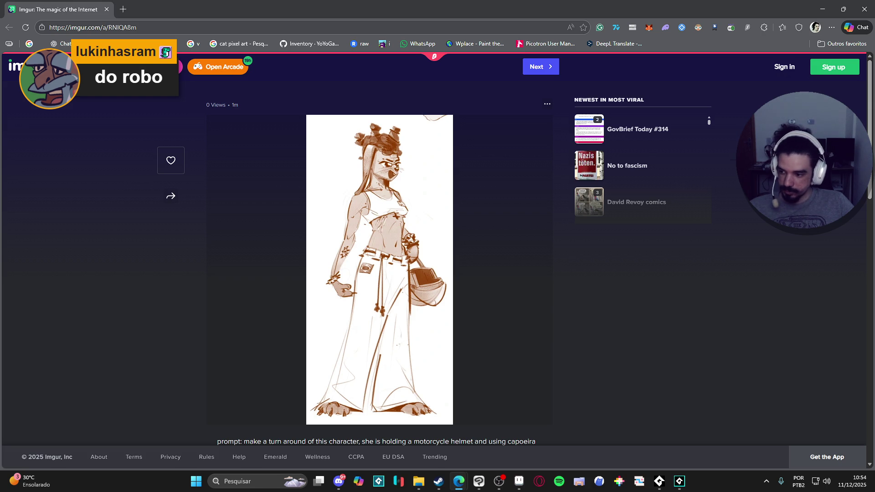
Step: Browse the post's turnaround sketches down to the back-and-front helmet result, then return to Aseprite
scroll(486, 316, down, 6)
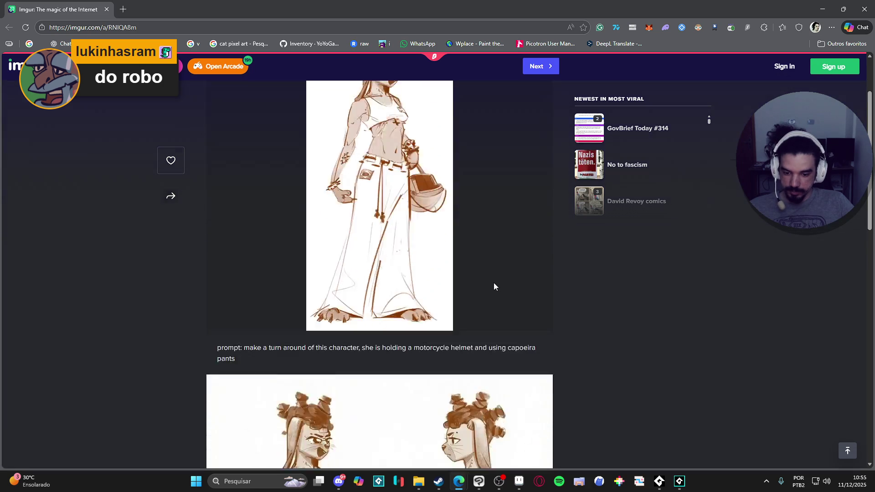
scroll(496, 258, down, 10)
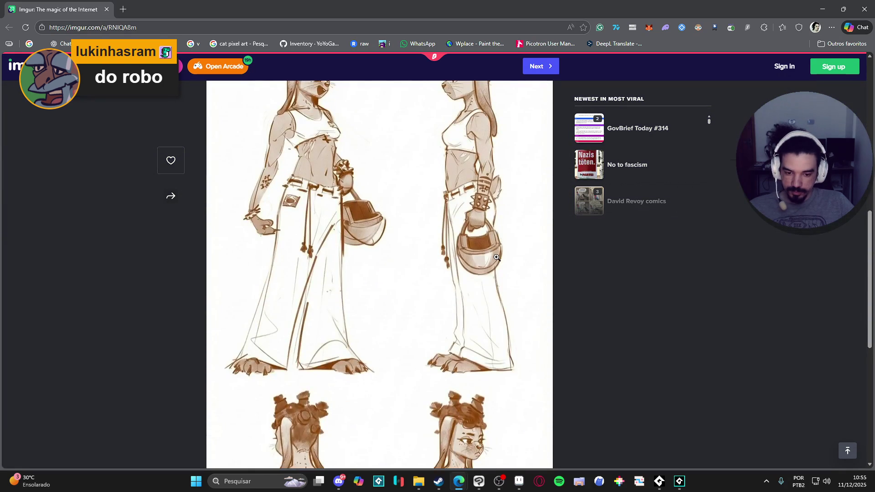
scroll(502, 248, down, 4)
scroll(504, 249, up, 3)
scroll(507, 247, up, 5)
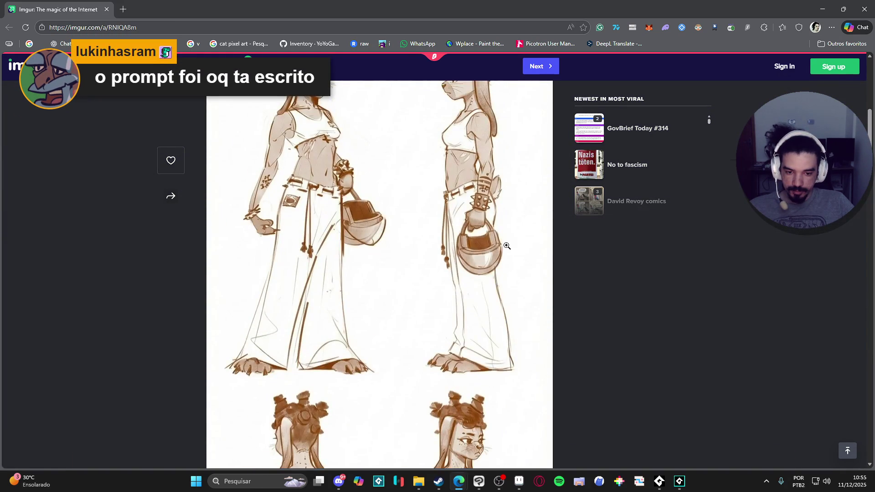
scroll(507, 246, up, 3)
scroll(507, 246, up, 3)
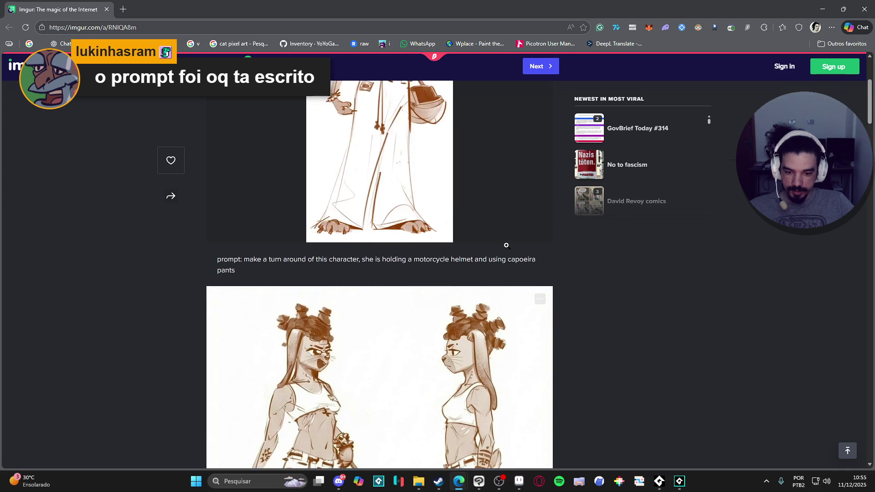
scroll(506, 246, down, 10)
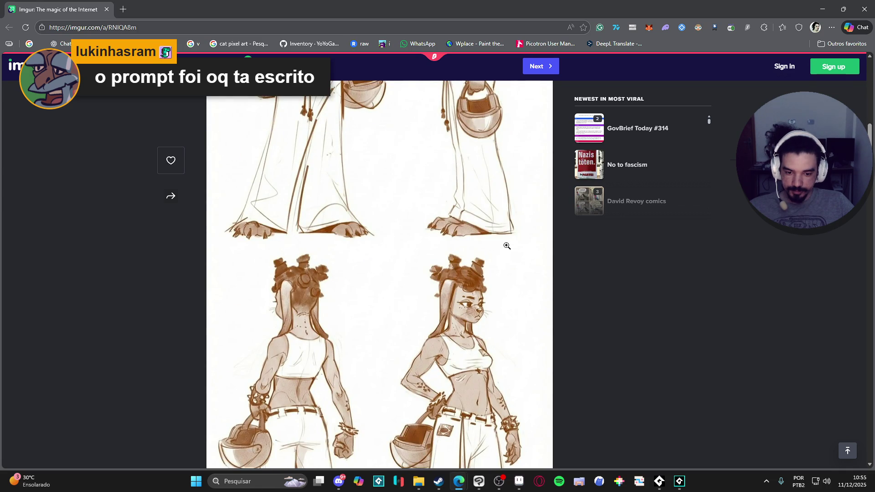
scroll(507, 246, up, 5)
scroll(507, 246, down, 6)
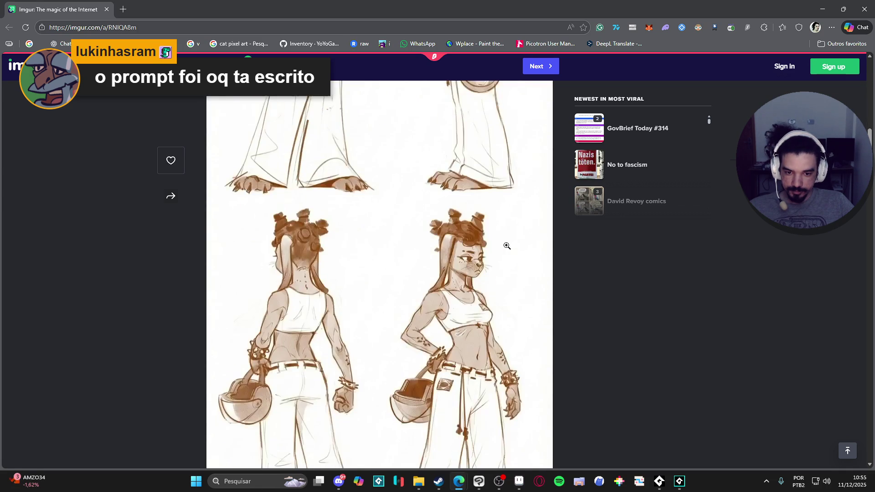
scroll(507, 246, up, 5)
scroll(508, 241, down, 5)
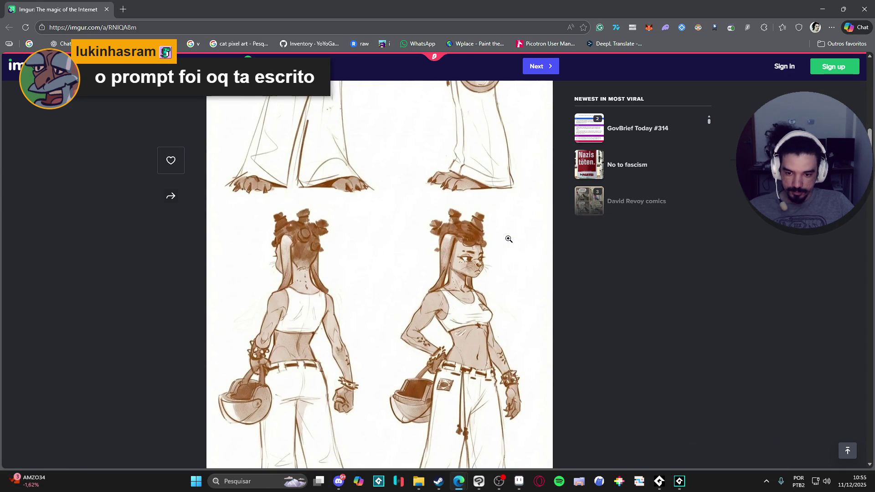
scroll(508, 238, down, 6)
scroll(509, 239, up, 4)
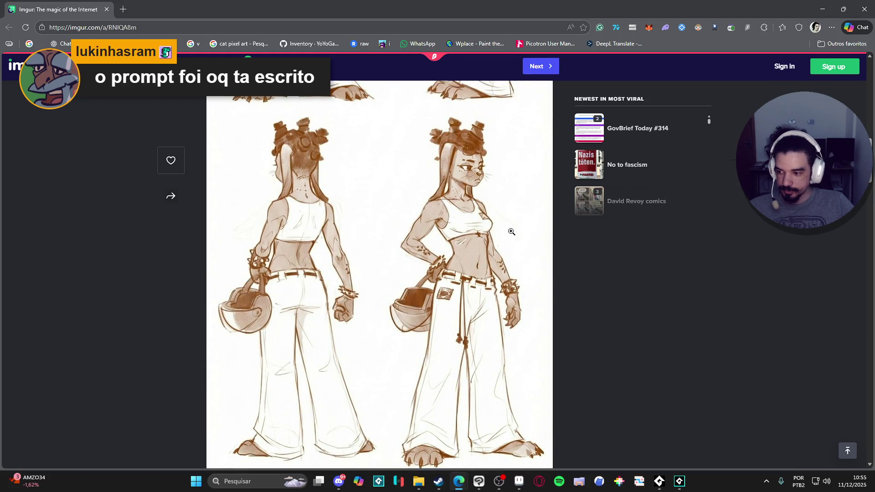
scroll(512, 232, down, 10)
scroll(511, 235, up, 2)
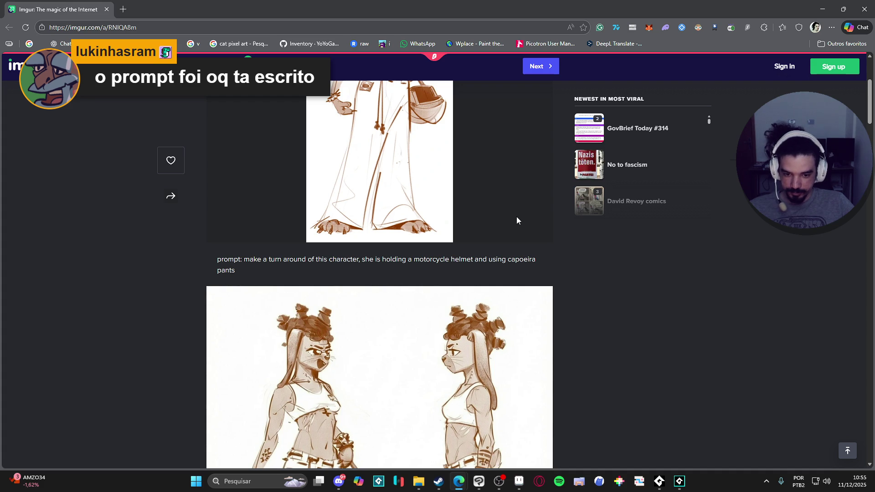
scroll(516, 217, down, 7)
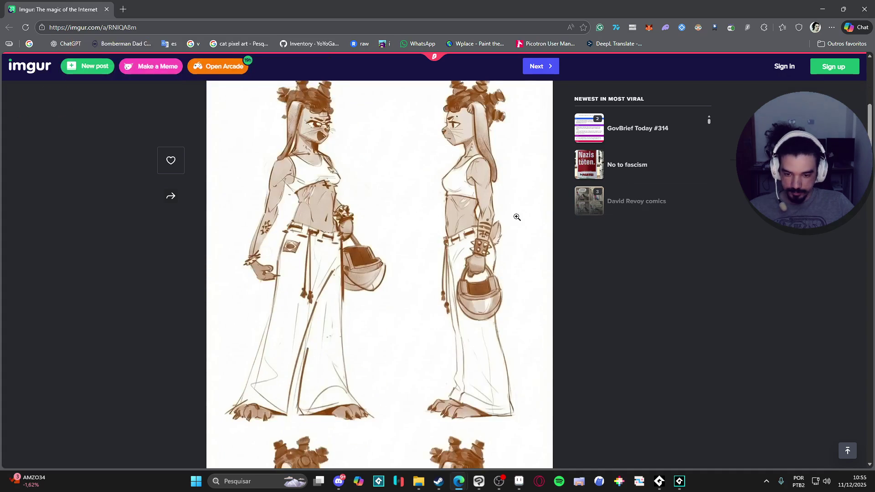
scroll(516, 217, down, 5)
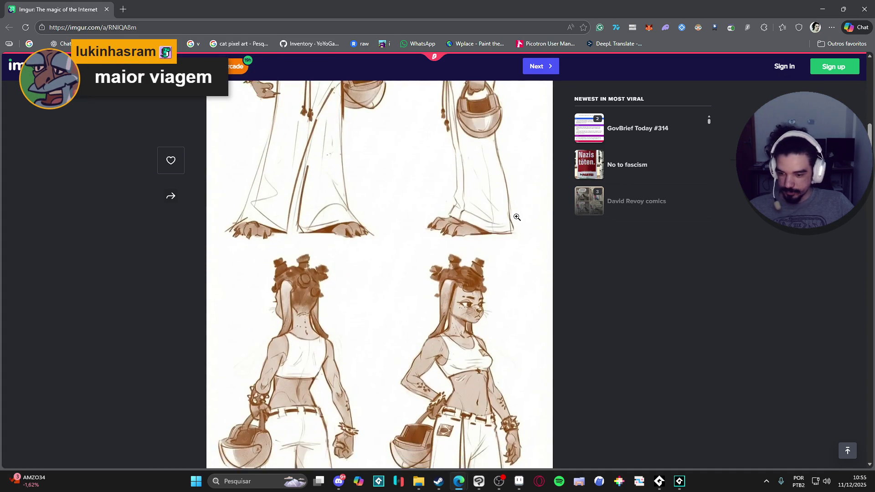
scroll(517, 217, down, 2)
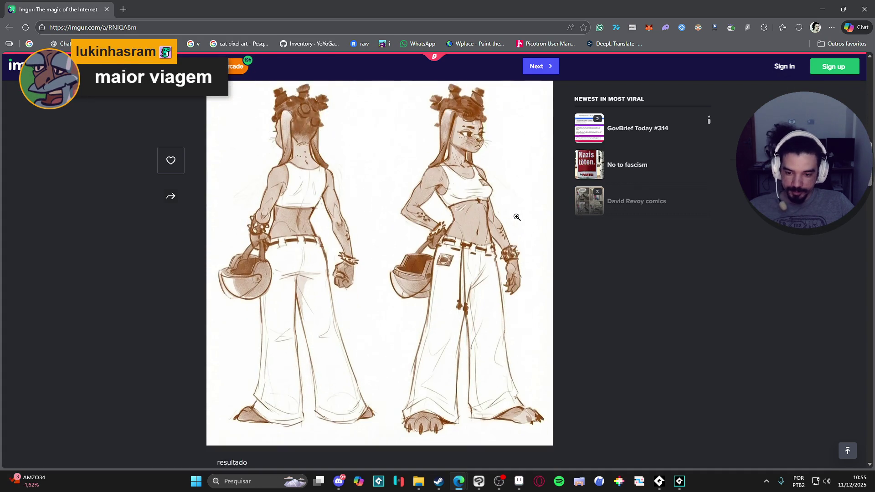
scroll(522, 246, down, 1)
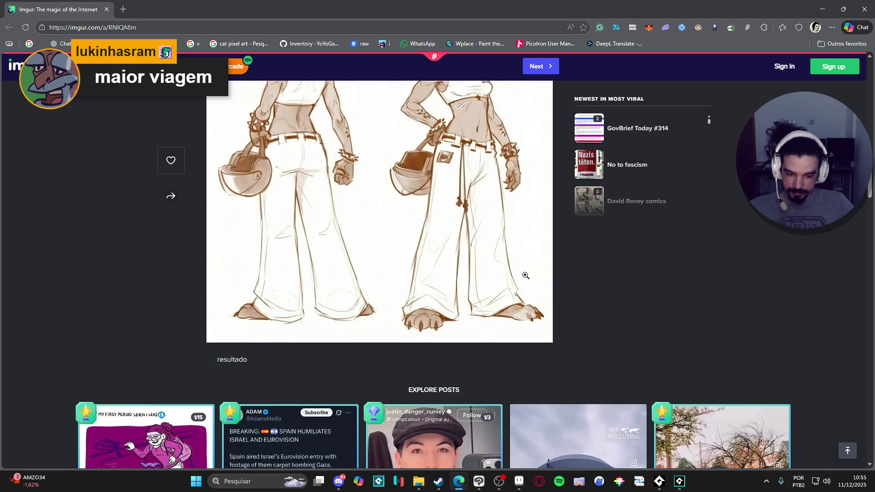
scroll(522, 263, up, 2)
scroll(523, 263, up, 4)
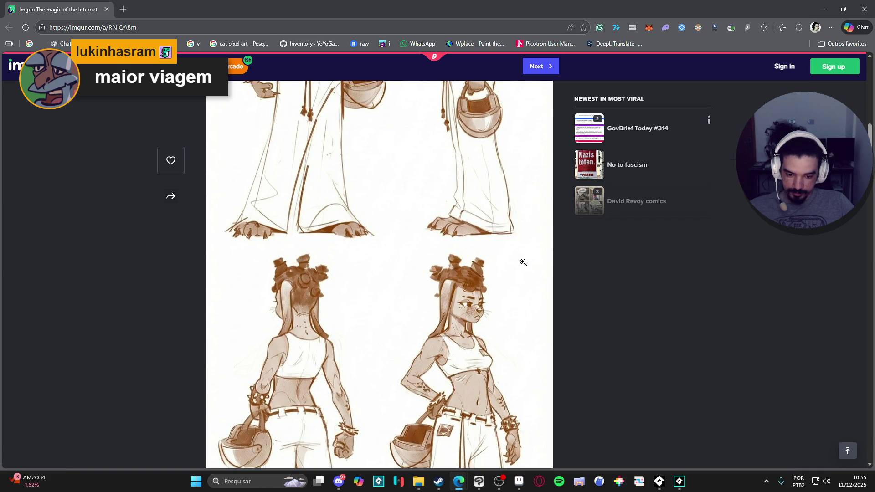
scroll(523, 263, up, 1)
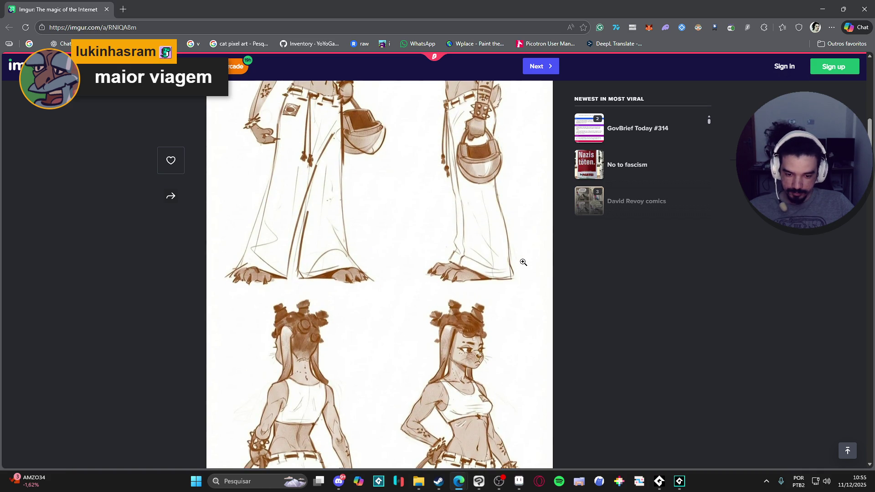
scroll(523, 262, up, 3)
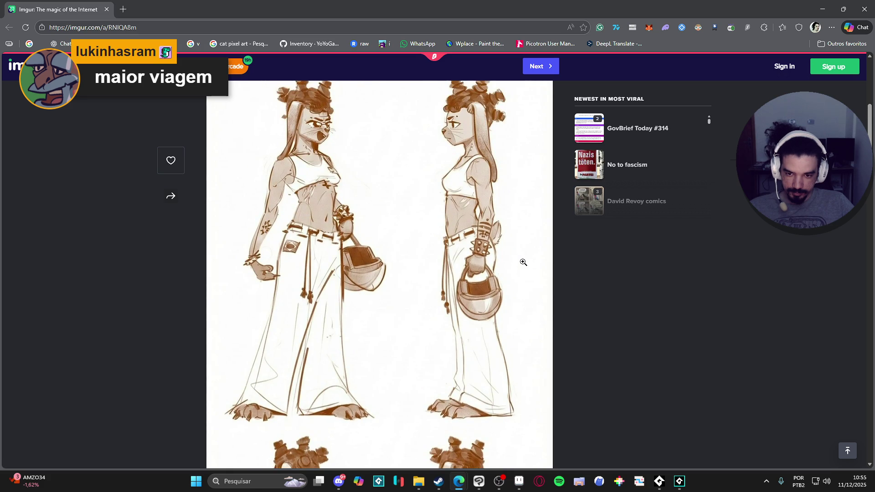
scroll(523, 263, down, 4)
scroll(524, 262, down, 7)
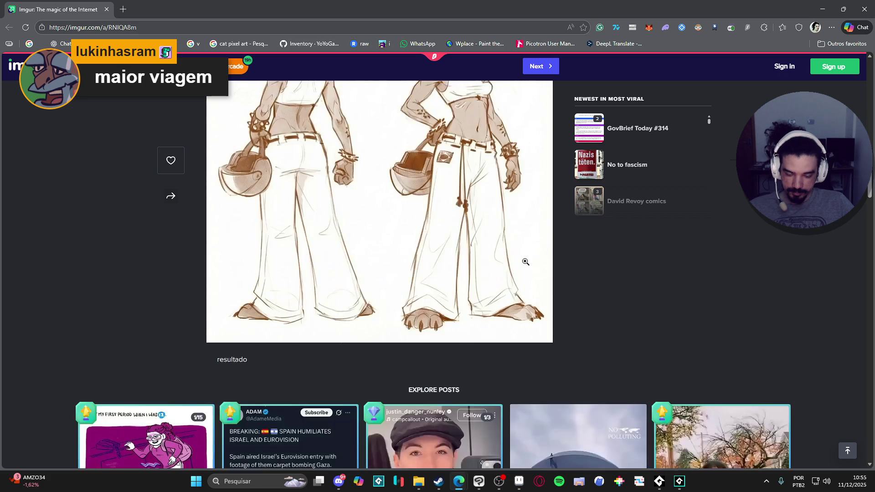
scroll(524, 262, up, 6)
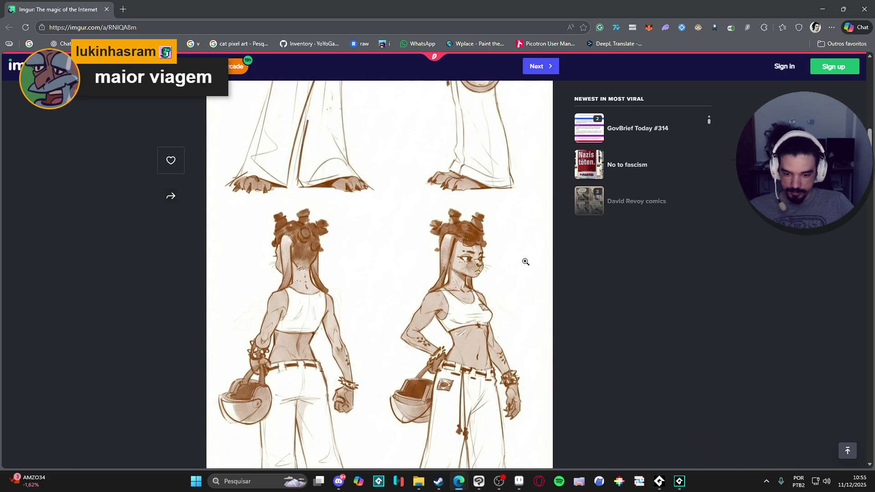
scroll(526, 262, down, 15)
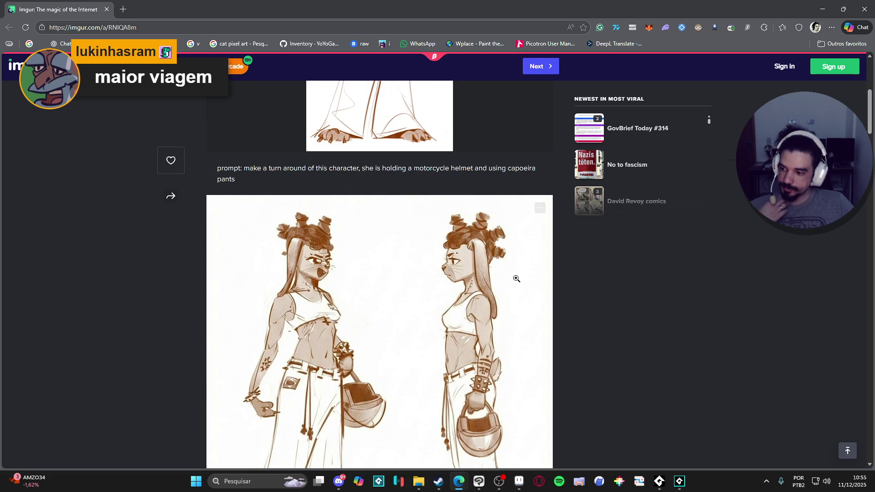
scroll(517, 279, down, 1)
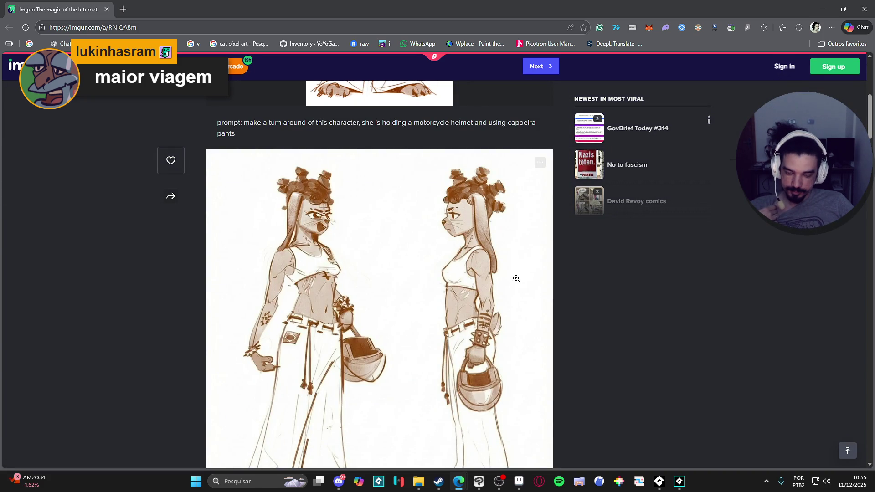
scroll(517, 279, down, 7)
scroll(516, 279, down, 3)
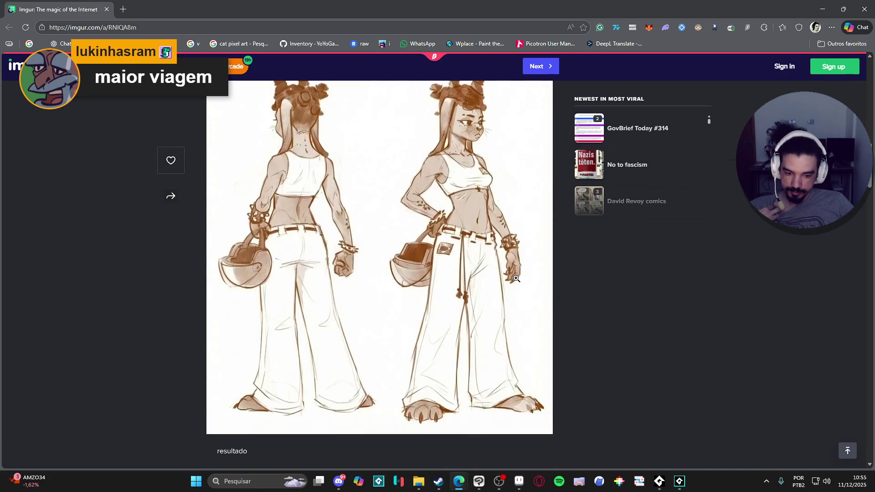
scroll(549, 302, up, 10)
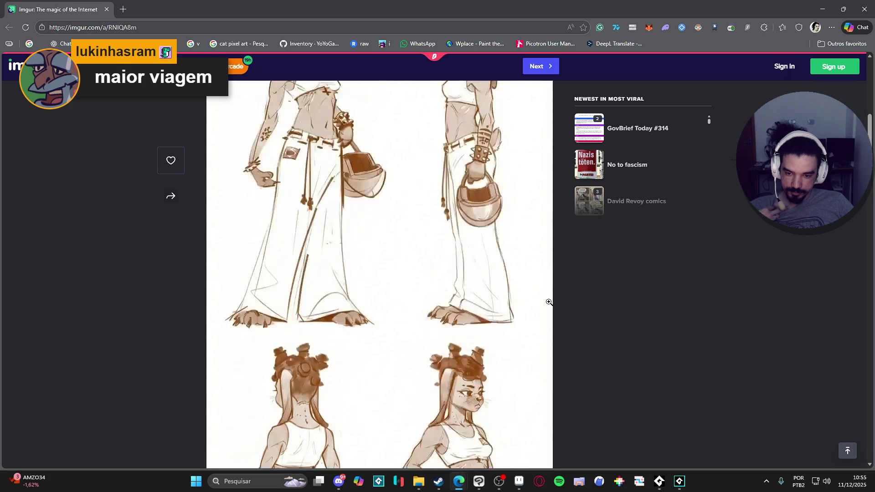
scroll(548, 302, down, 10)
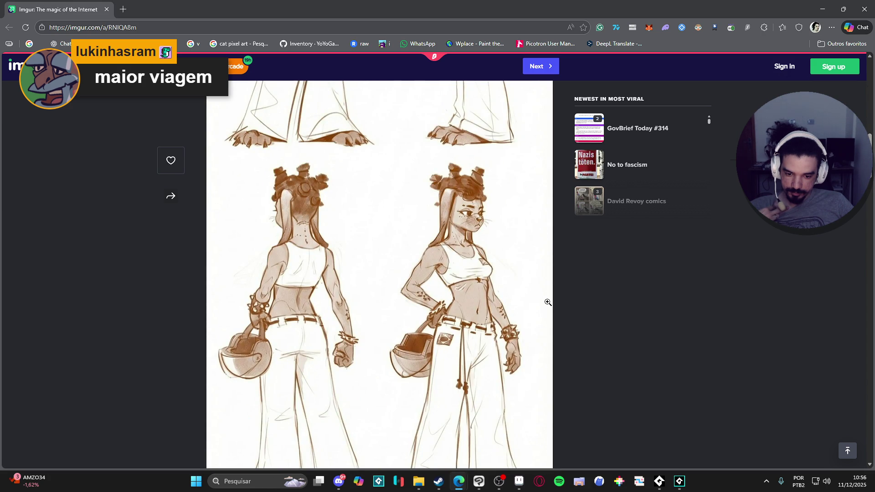
scroll(548, 302, down, 8)
scroll(547, 302, up, 9)
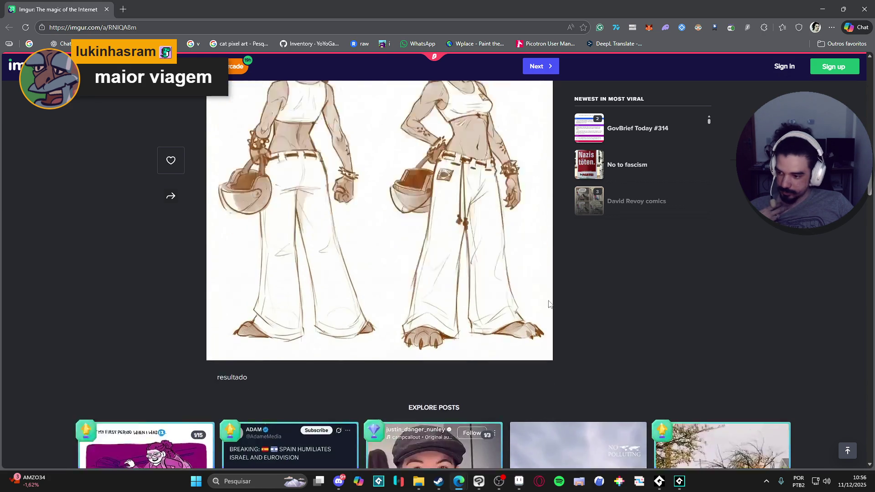
key(alt+Tab)
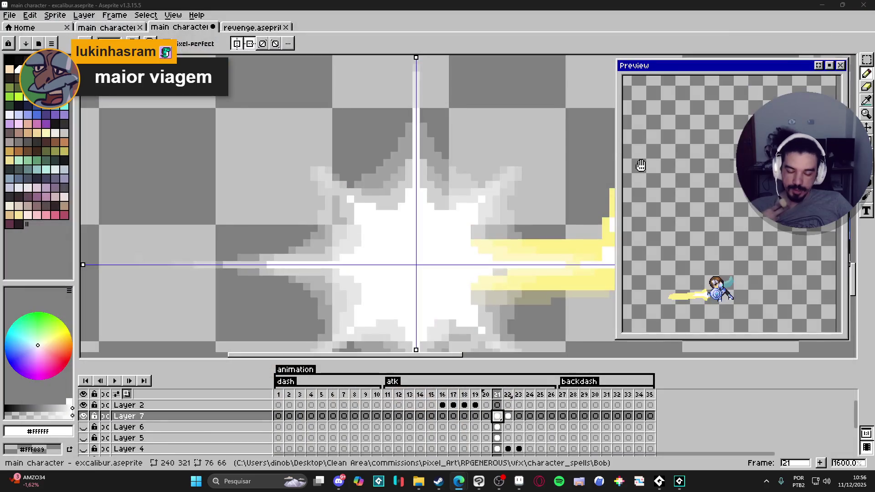
Step: Flip between frames 21 and 22 at two zoom levels, then deselect and stay on frame 22
click(506, 395)
key(minus)
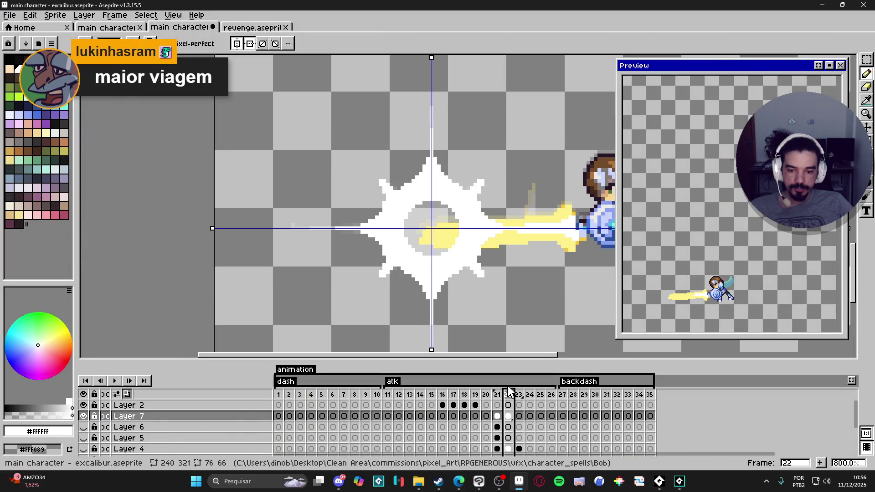
key(Left)
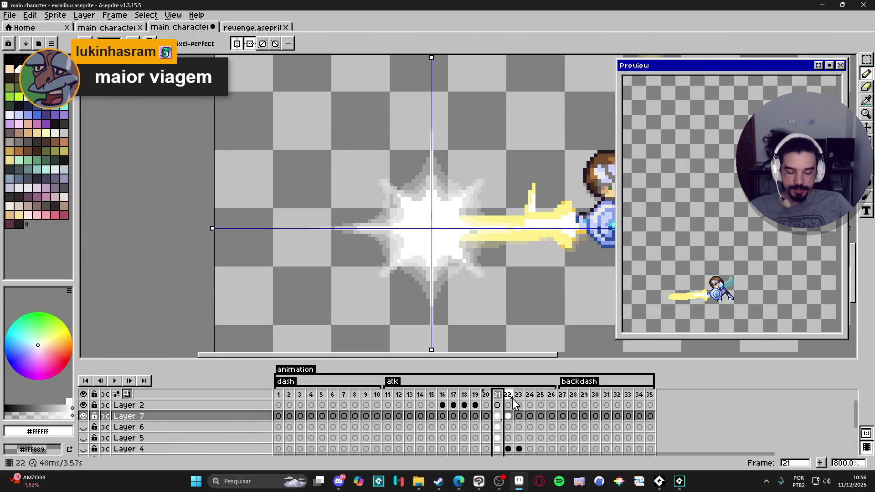
click(508, 394)
key(Left)
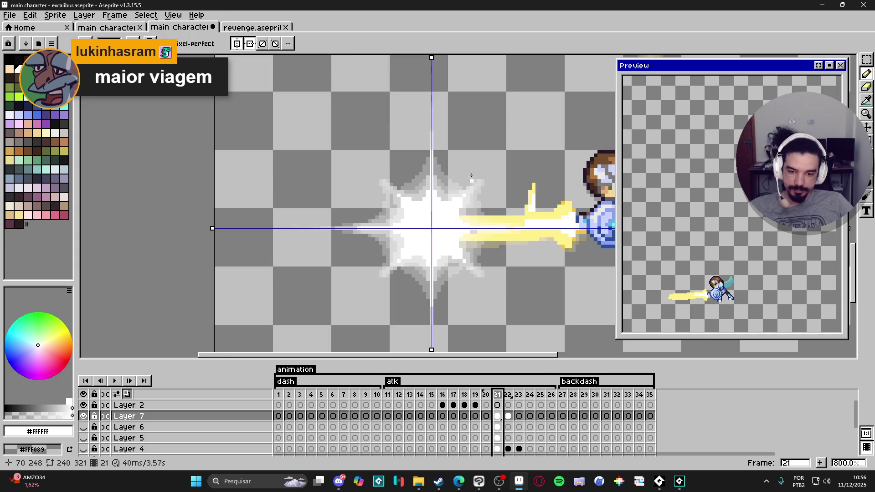
key(5)
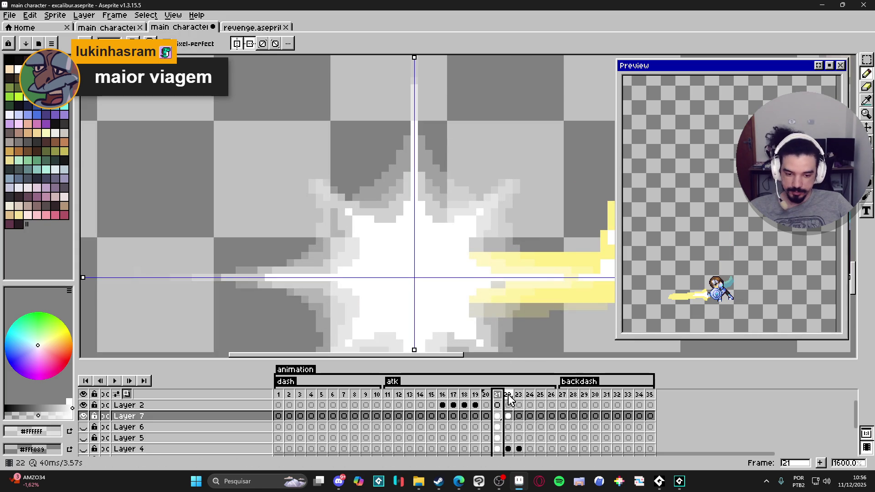
click(509, 396)
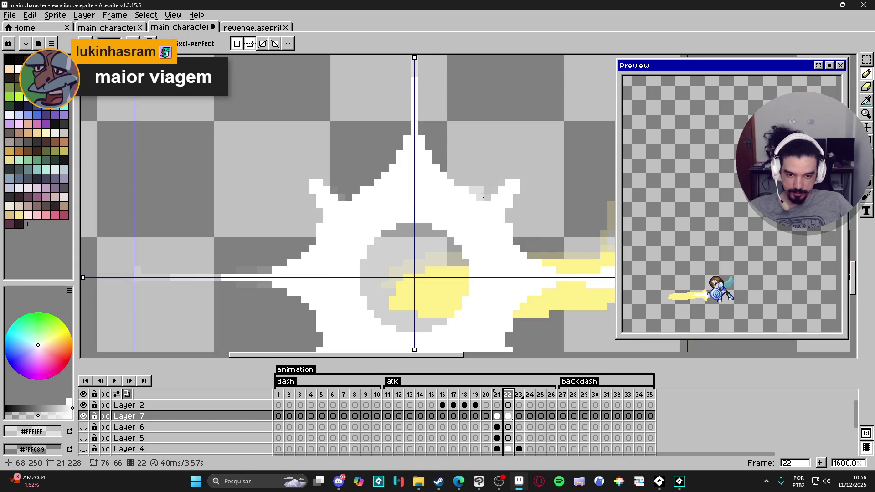
key(ctrl+d)
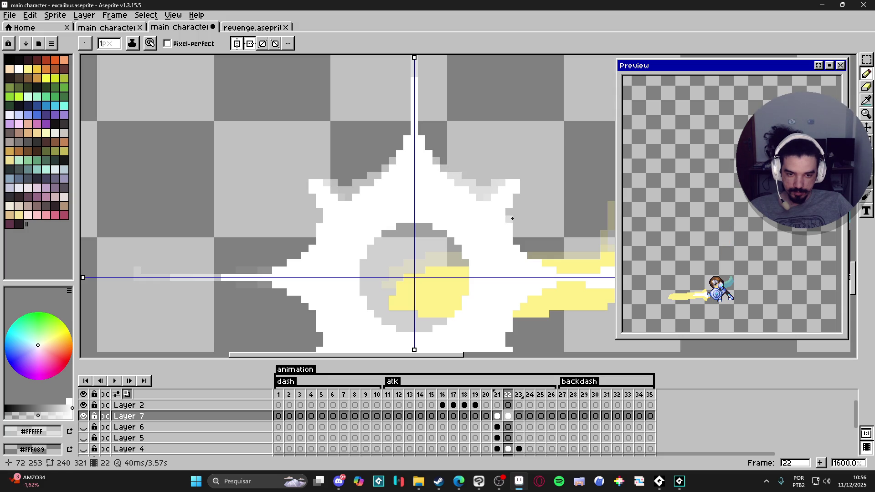
Step: Shade the star's upper right spike with grey and add a light right-edge pixel, then view frame 21
mouse_move(512, 218)
mouse_down()
mouse_move(513, 200)
mouse_move(515, 237)
mouse_up()
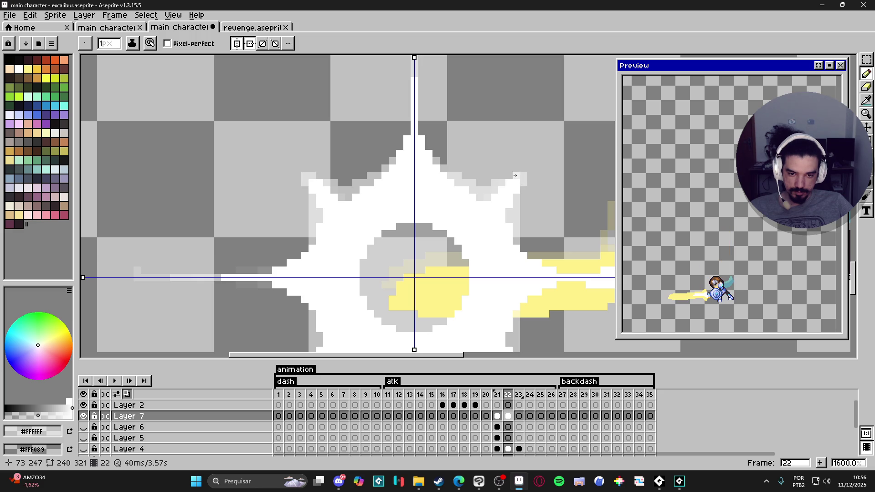
drag(525, 246, 536, 255)
scroll(531, 246, down, 1)
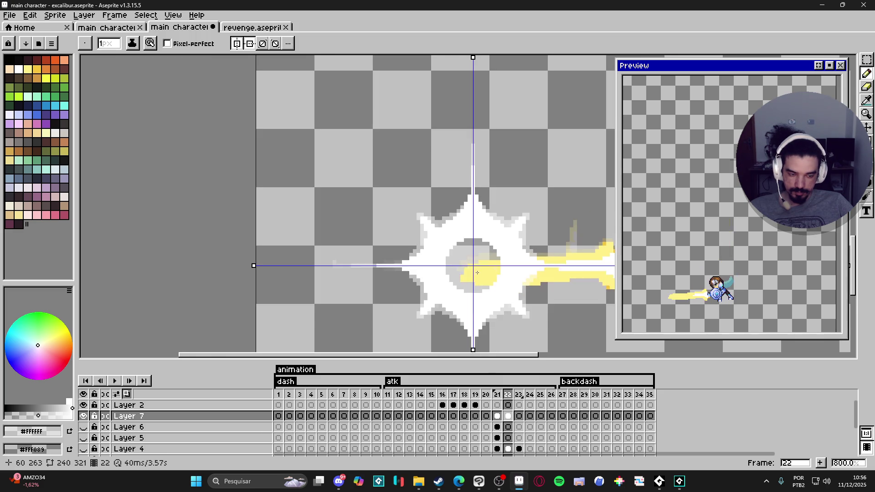
scroll(400, 222, up, 1)
scroll(392, 231, down, 1)
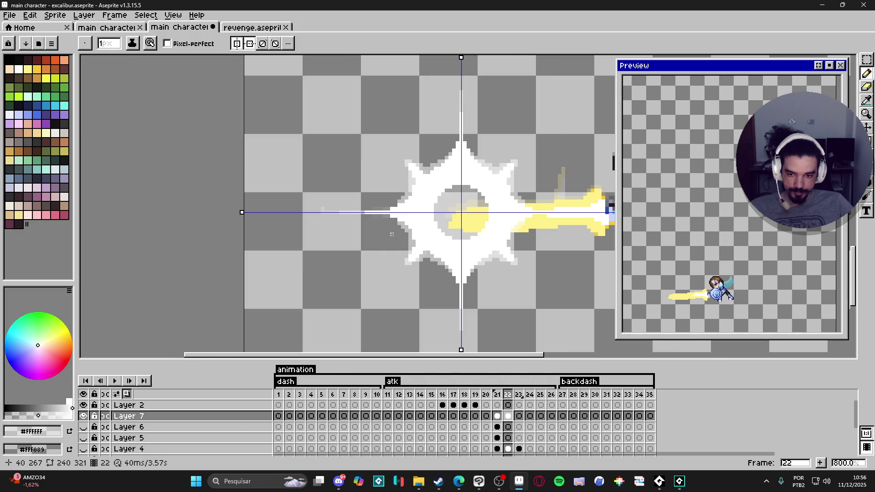
click(500, 396)
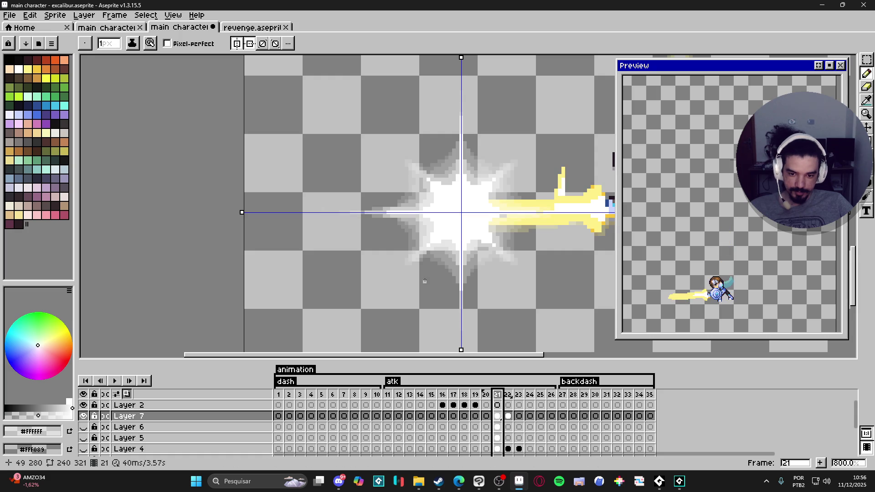
scroll(452, 272, up, 3)
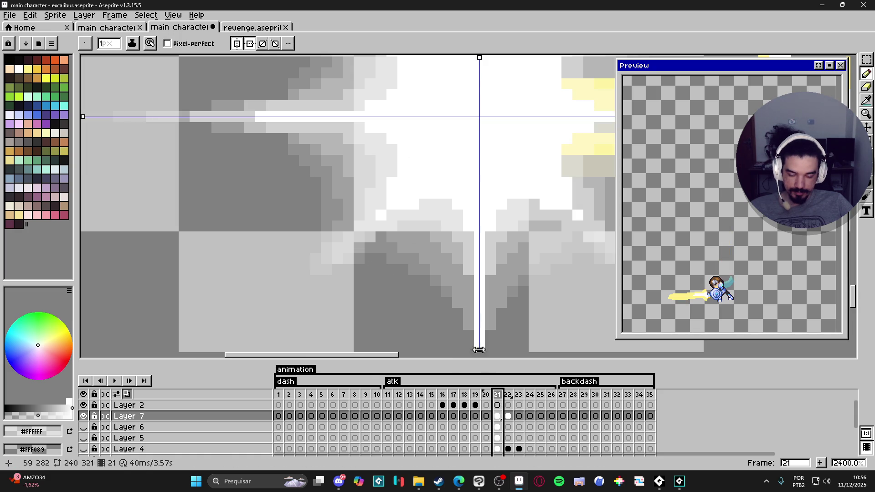
Step: On frame 22, add white and light-grey edge pixels to the lower spikes, comparing against frame 21
click(508, 395)
scroll(477, 360, down, 3)
scroll(482, 332, up, 3)
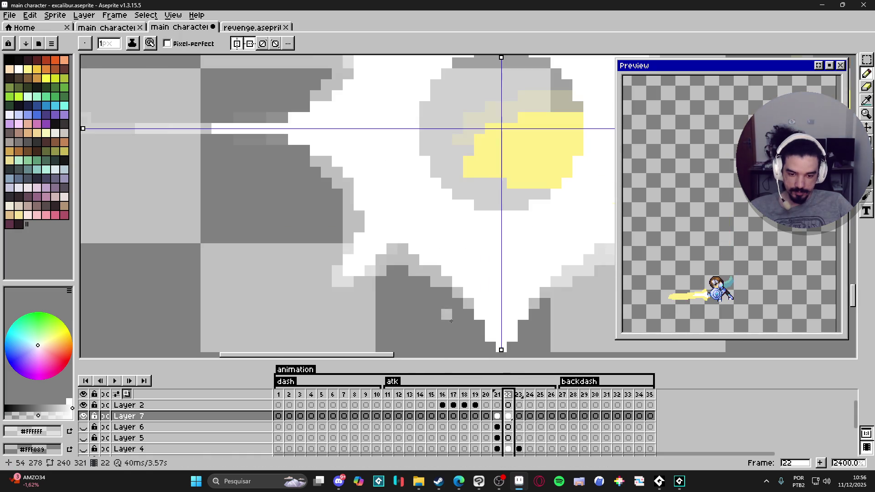
drag(482, 331, 466, 249)
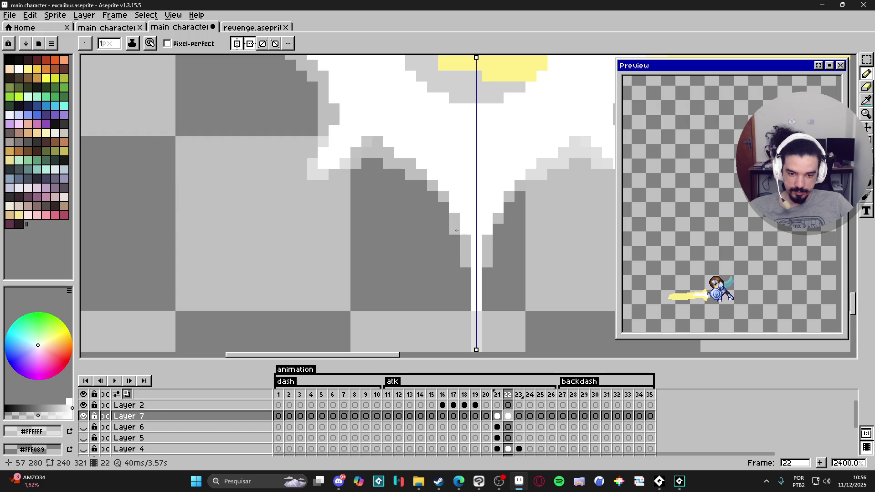
drag(454, 234, 442, 210)
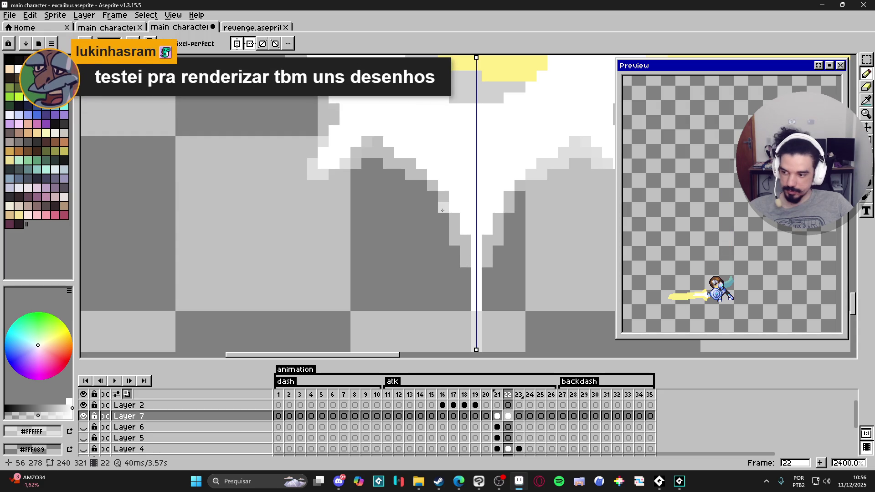
scroll(442, 210, down, 6)
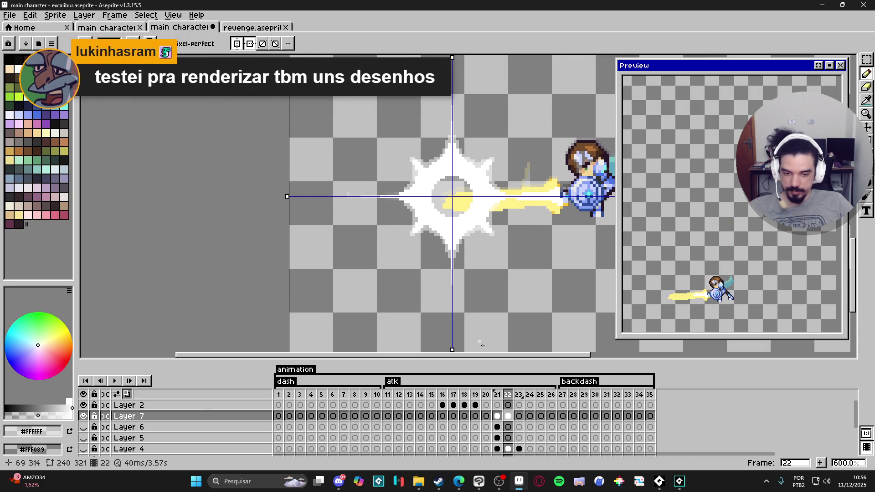
scroll(491, 236, up, 5)
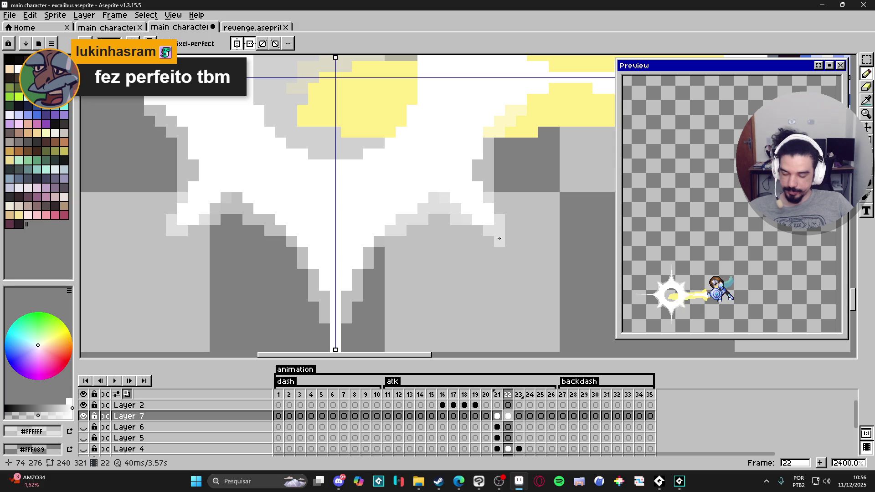
click(510, 230)
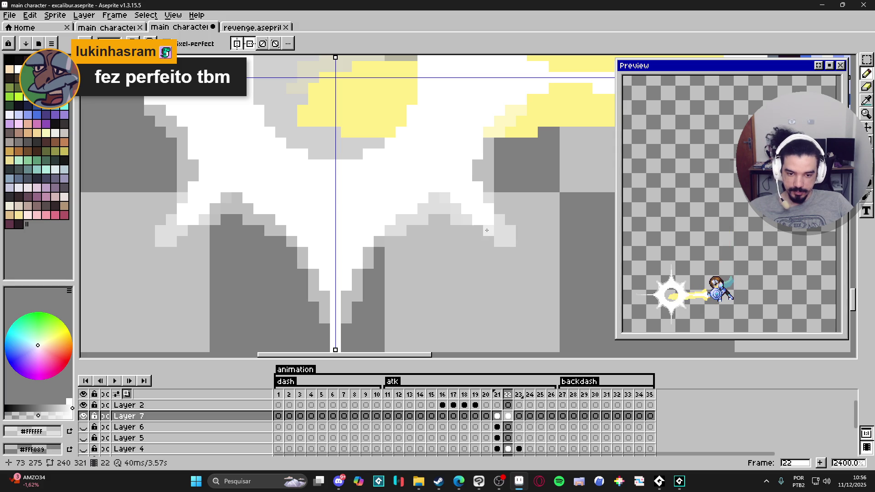
click(499, 209)
scroll(499, 218, down, 5)
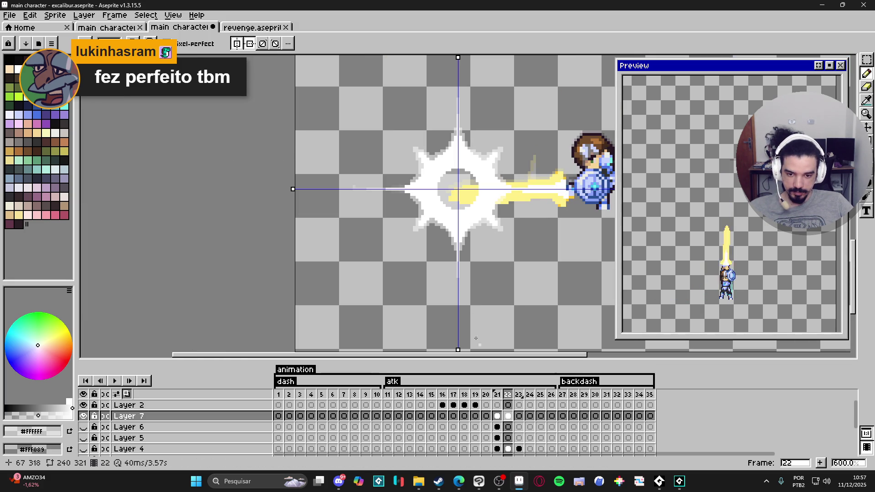
scroll(497, 346, up, 4)
click(498, 396)
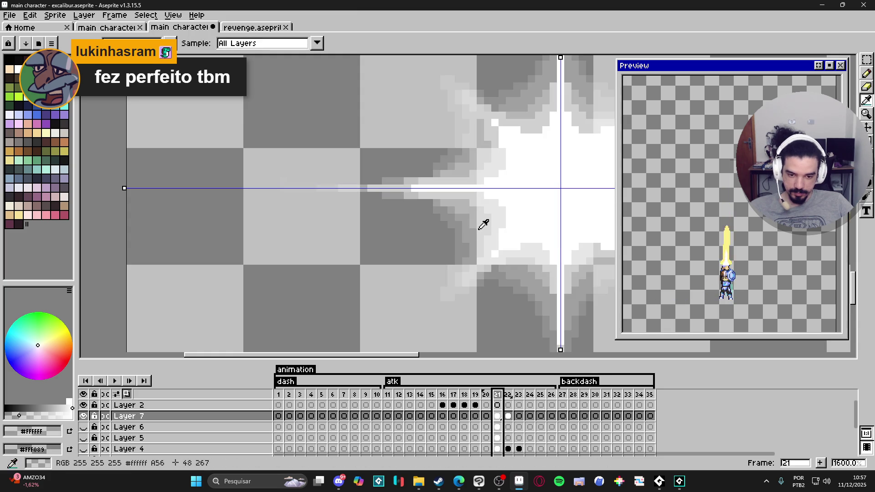
key(Right)
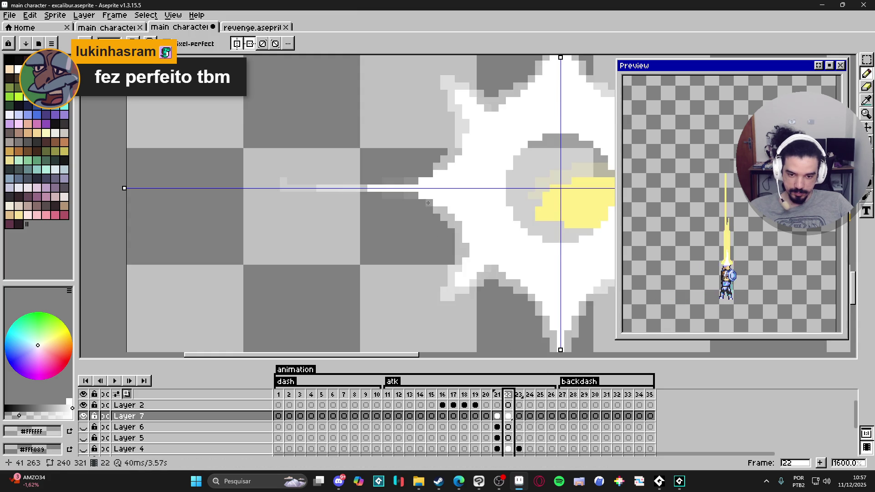
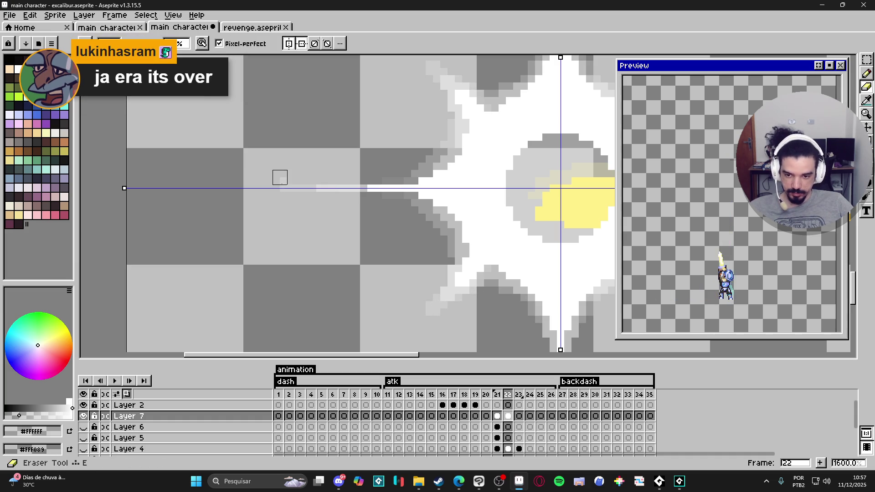
Step: Compare frames 21 and 22, then make Layer 1's dark cave background visible
scroll(280, 175, down, 4)
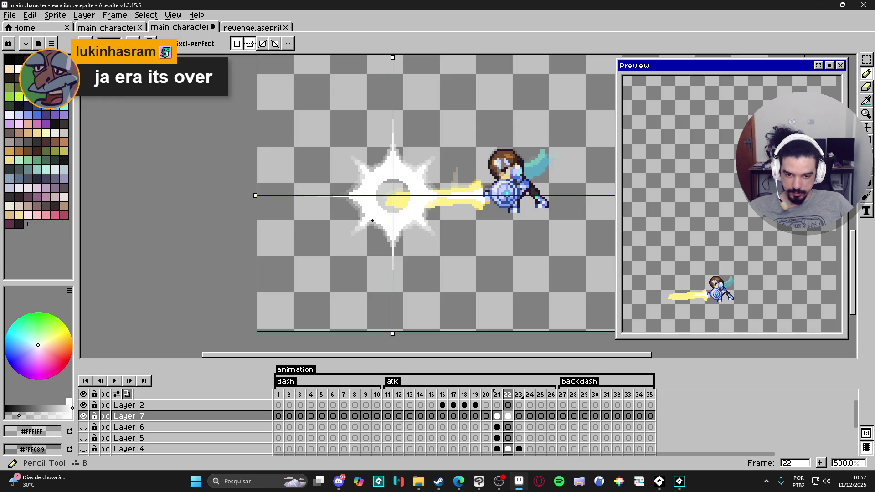
click(497, 395)
click(509, 396)
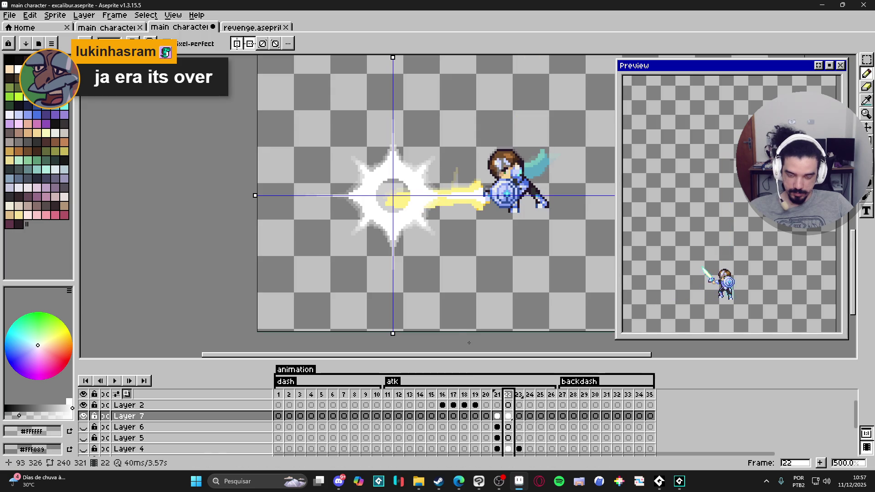
scroll(137, 438, down, 3)
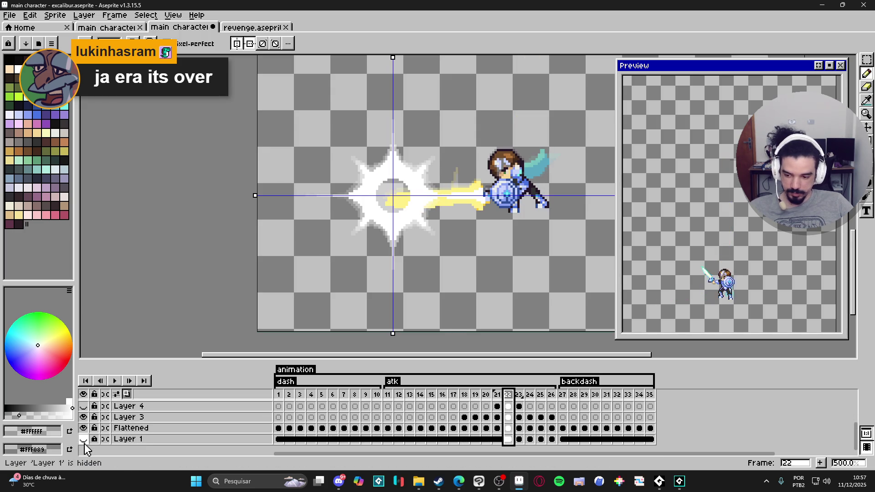
click(84, 439)
scroll(365, 255, up, 6)
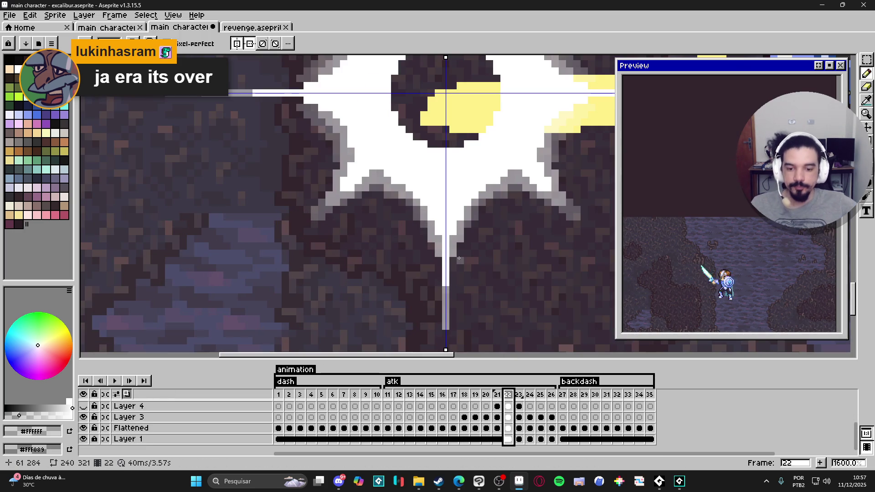
scroll(452, 256, down, 6)
scroll(413, 171, up, 2)
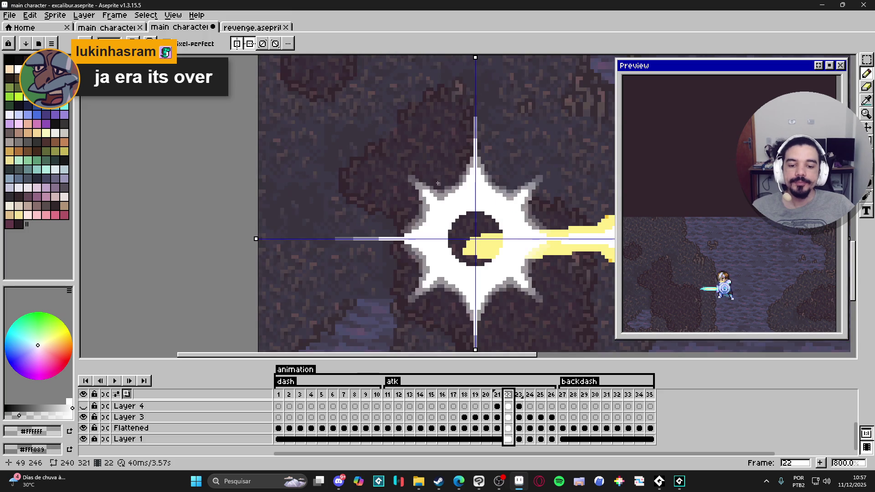
scroll(461, 175, up, 3)
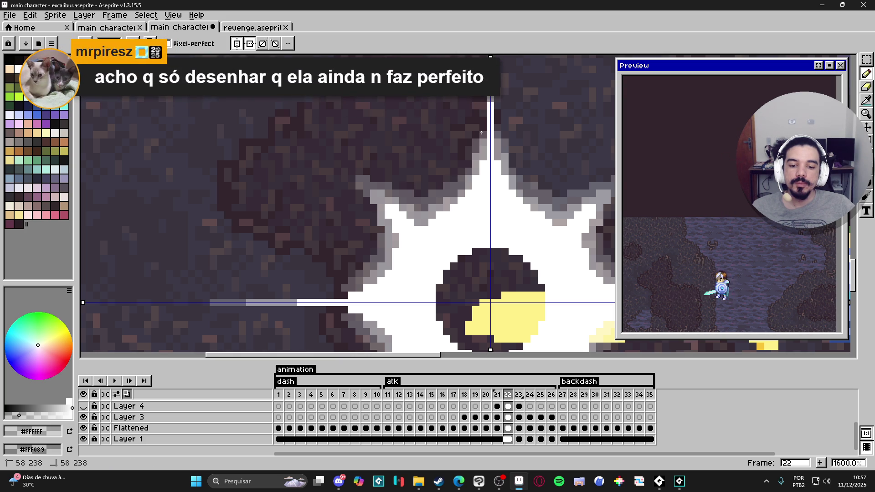
Step: Undo the last stray pencil stroke on the canvas
key(ctrl+z)
scroll(485, 137, down, 3)
scroll(485, 136, right, 2)
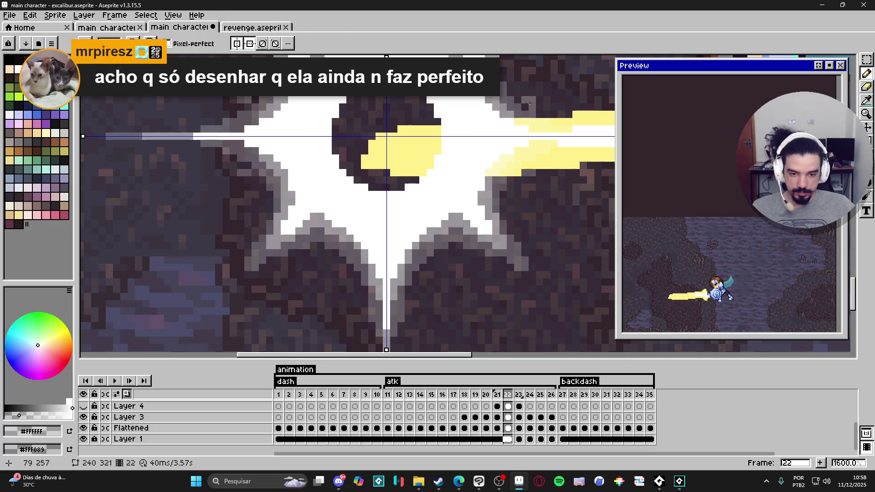
scroll(509, 183, down, 3)
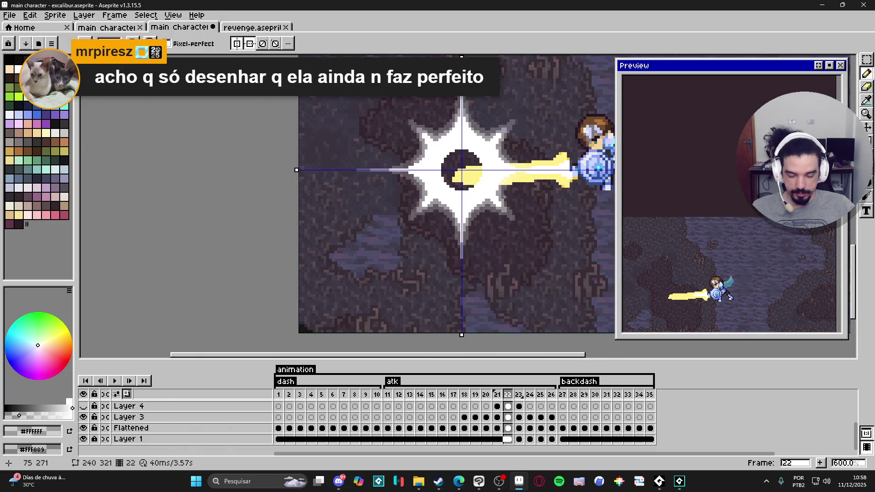
scroll(487, 193, up, 4)
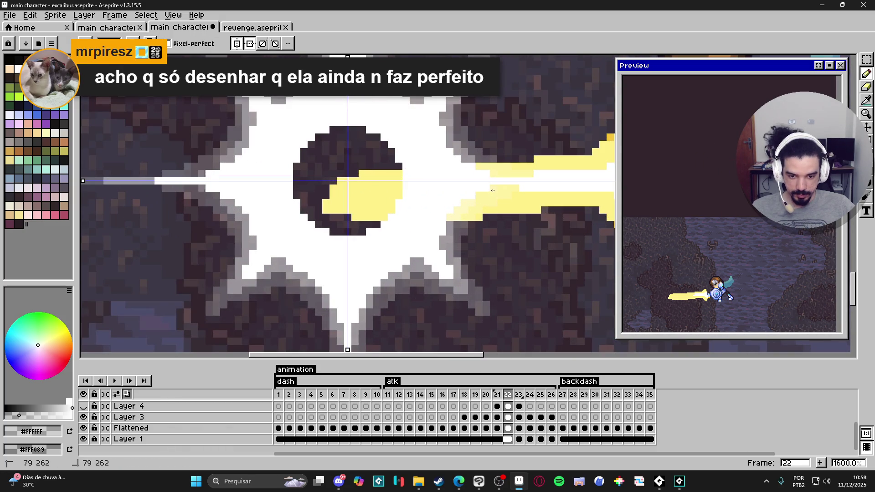
scroll(480, 201, down, 3)
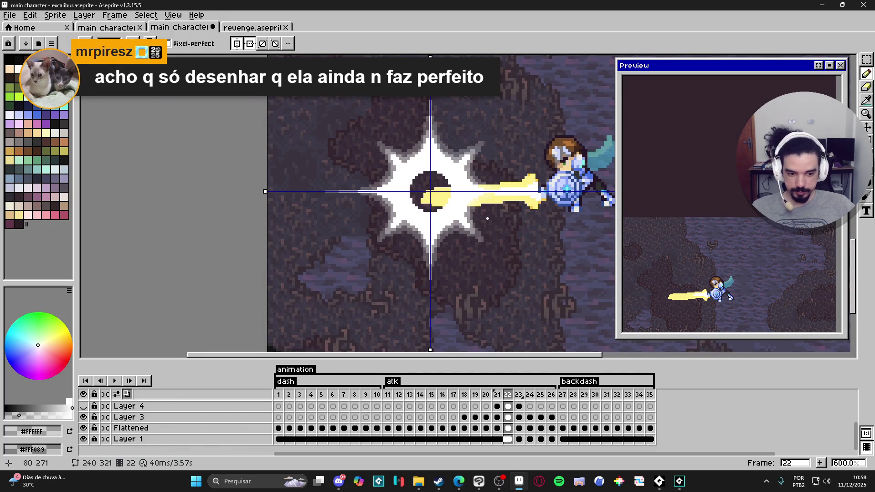
Step: Compare frames 21–23 on Layer 4, undo the copied frame range, and return to frame 22
click(509, 407)
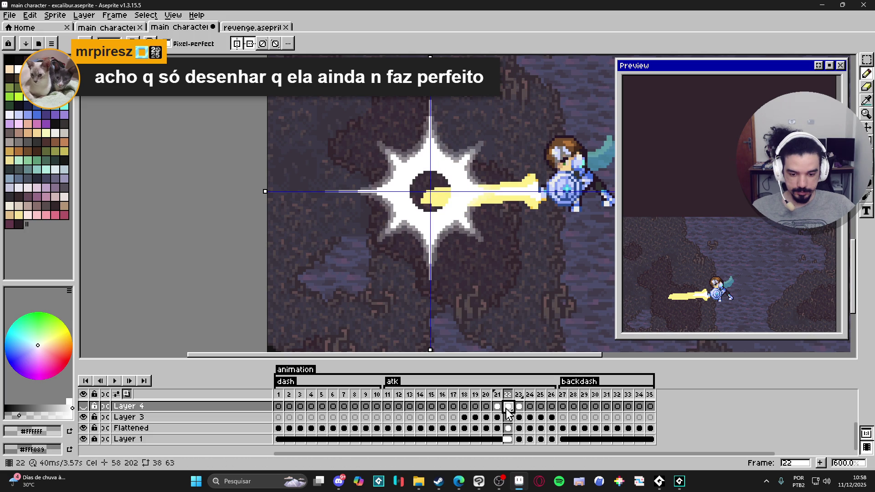
click(498, 407)
click(508, 407)
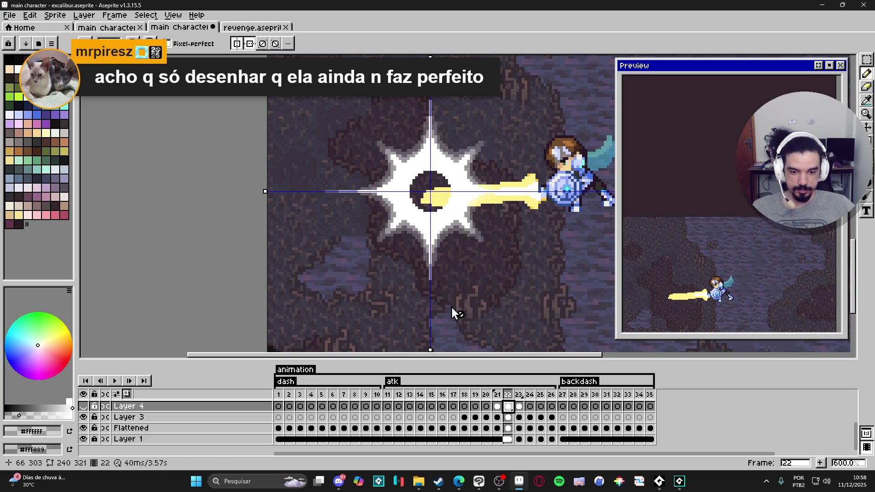
click(519, 417)
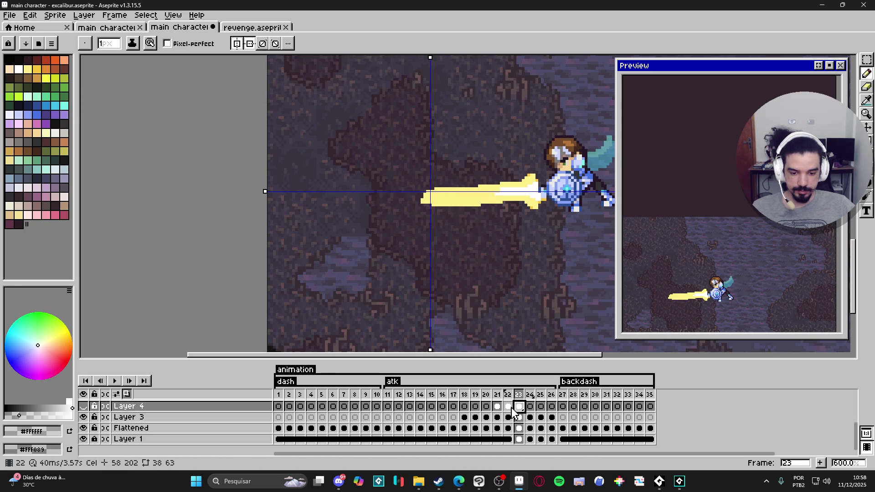
click(508, 407)
click(519, 407)
key(v)
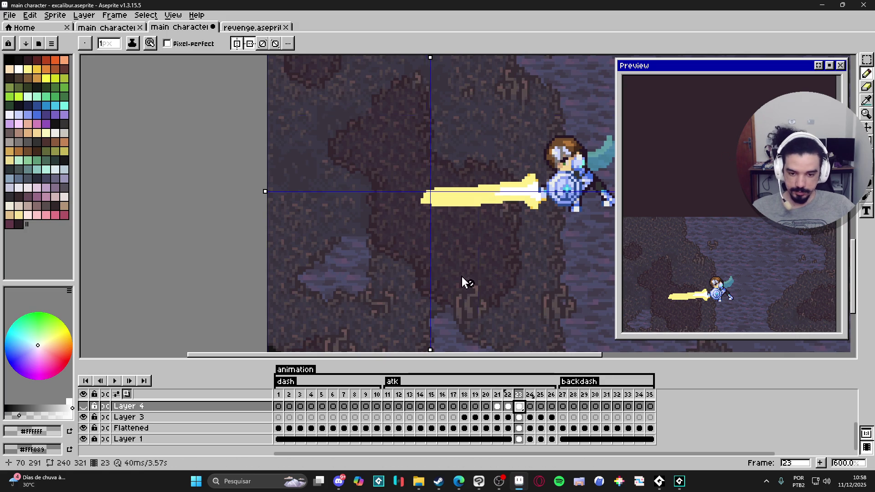
key(ctrl+z)
click(509, 406)
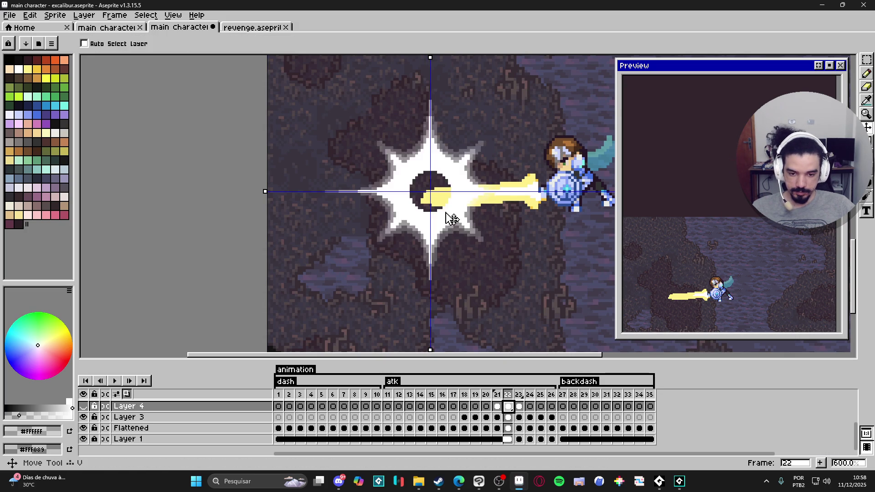
Step: Toggle Layer 7's visibility to check the starburst and compare frames 21 and 22
key(ctrl+z)
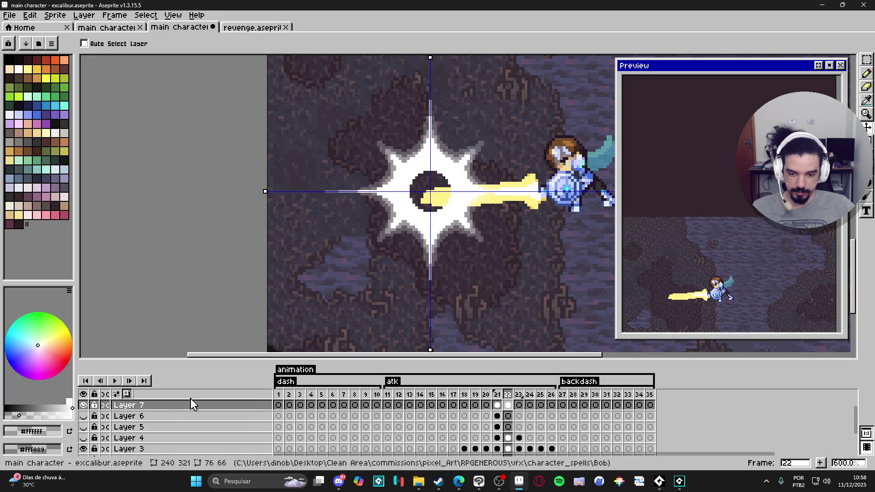
click(83, 406)
click(84, 405)
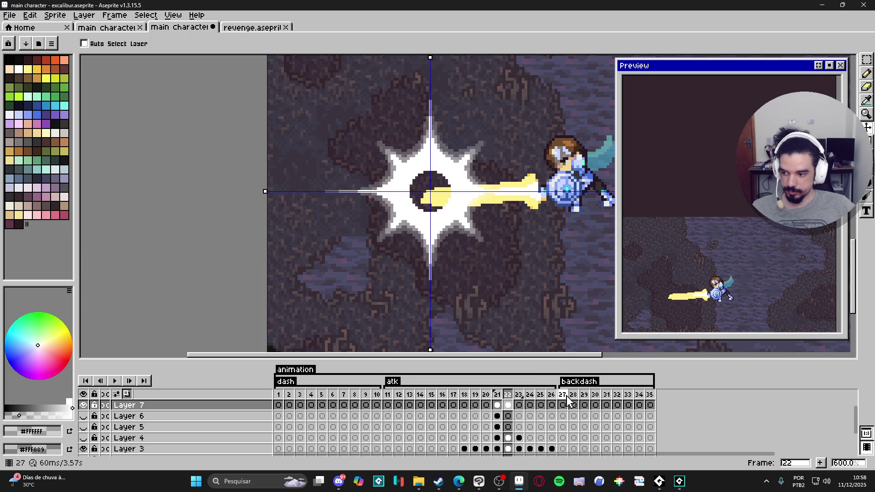
click(497, 410)
click(508, 407)
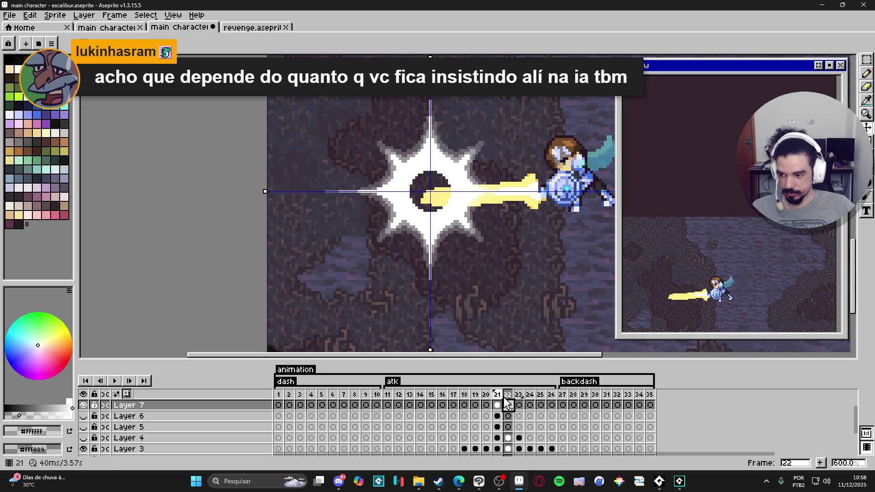
key(Left)
Step: Try erasing part of the burst's left streak on frame 22, then undo it
click(507, 405)
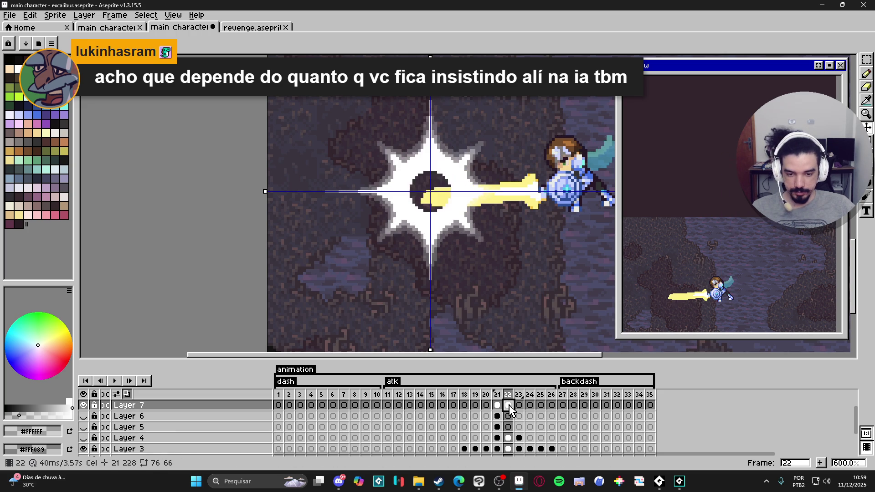
scroll(345, 199, up, 4)
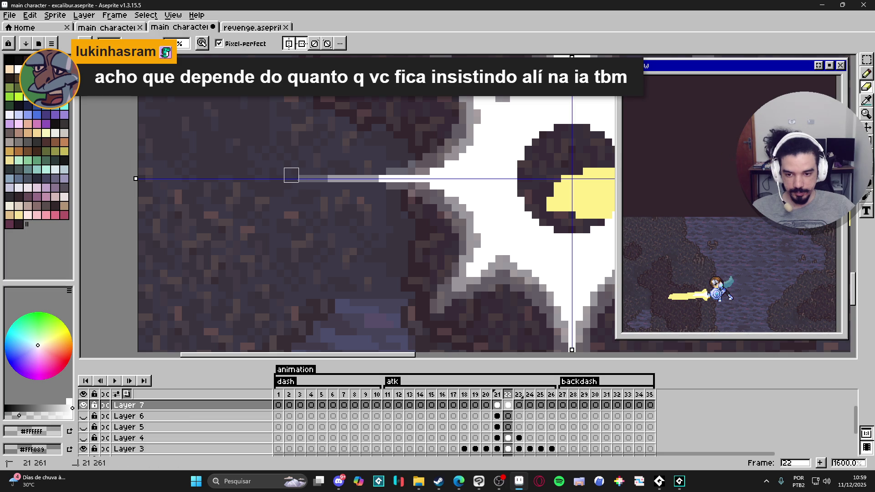
key(e)
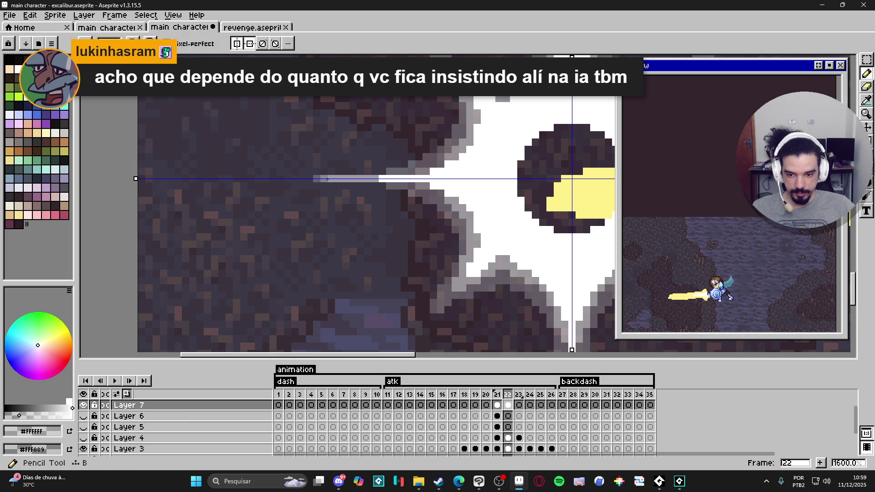
click(335, 175)
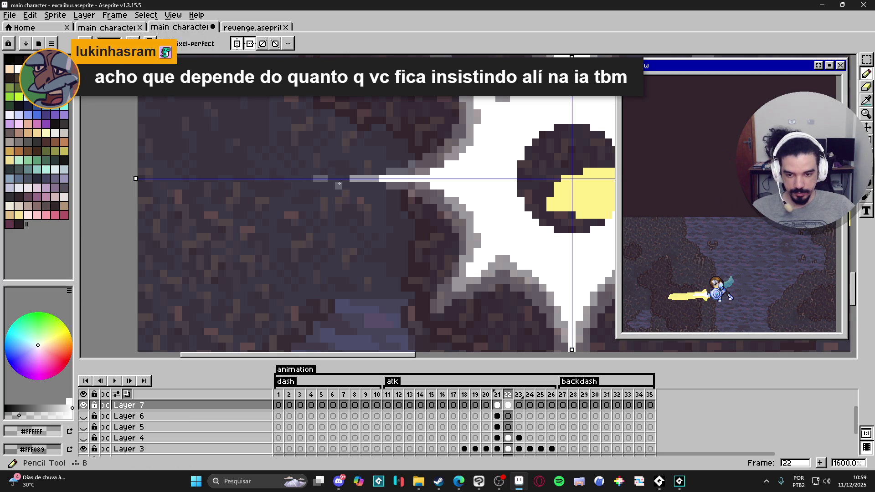
key(ctrl+z)
scroll(410, 248, down, 3)
Step: Paste Layer 7's starburst from frame 22 into empty frame 23
click(497, 405)
click(508, 405)
click(519, 405)
key(ctrl+v)
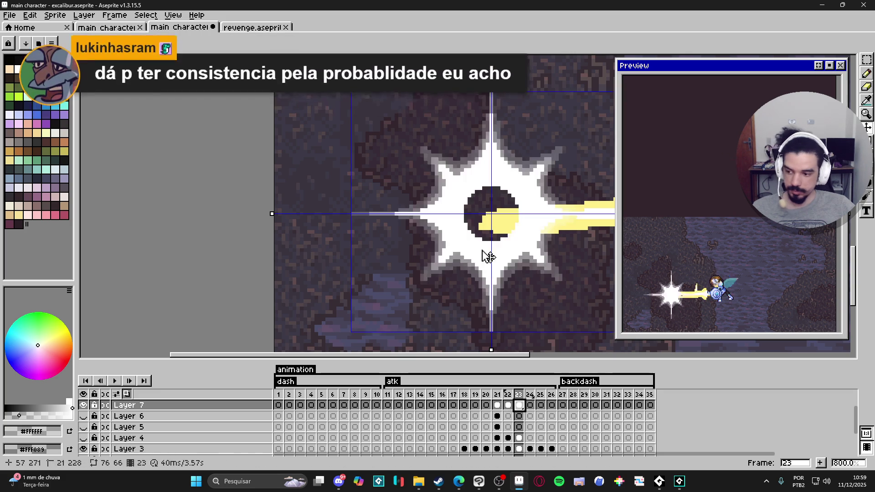
Step: Enlarge the pasted starburst on frame 23 to about 103% and commit it
scroll(481, 248, down, 2)
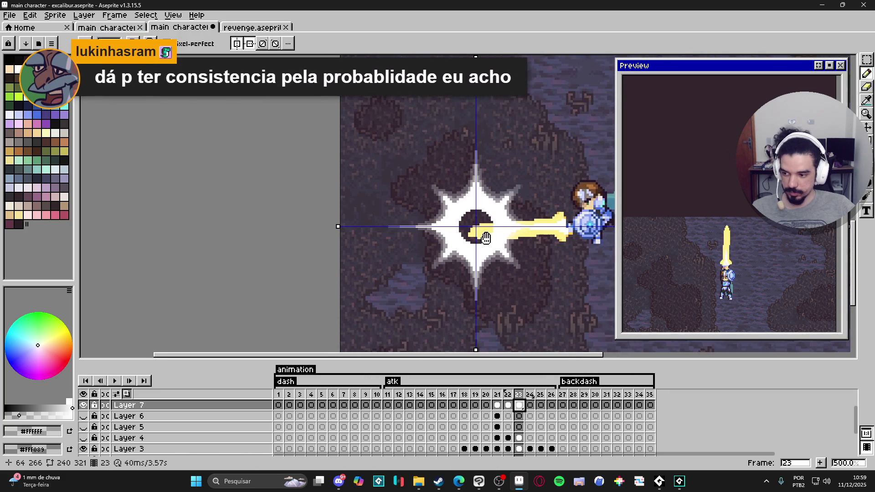
scroll(539, 165, up, 1)
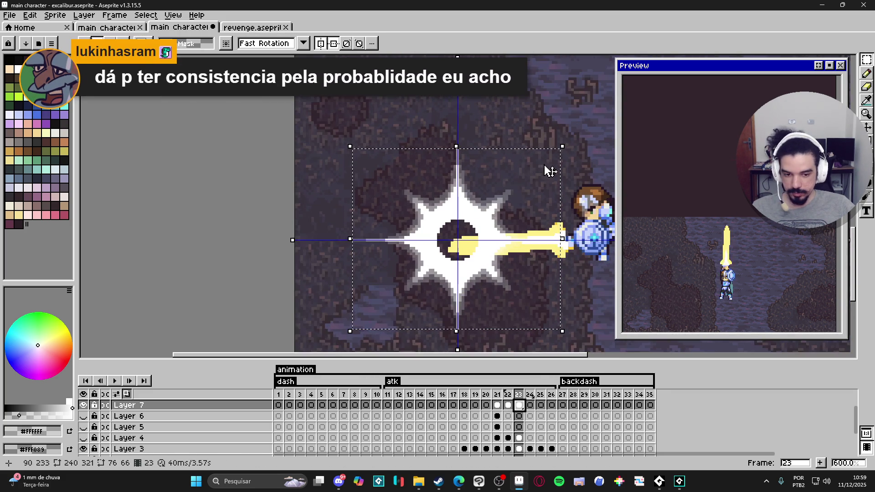
mouse_move(566, 151)
mouse_down()
mouse_move(575, 149)
mouse_move(570, 141)
mouse_up()
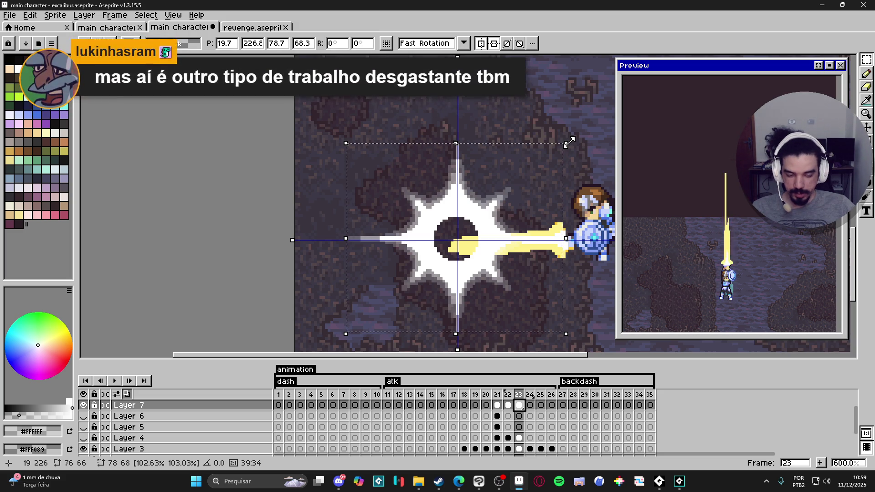
key(ctrl+d)
Step: Erase the burst's white centre with an enlarged eraser brush
key(e)
scroll(456, 241, up, 1)
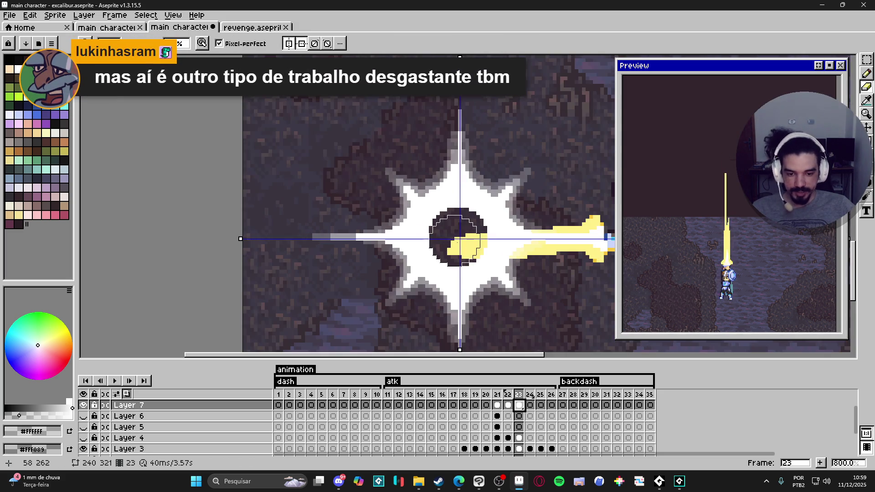
key(plus)
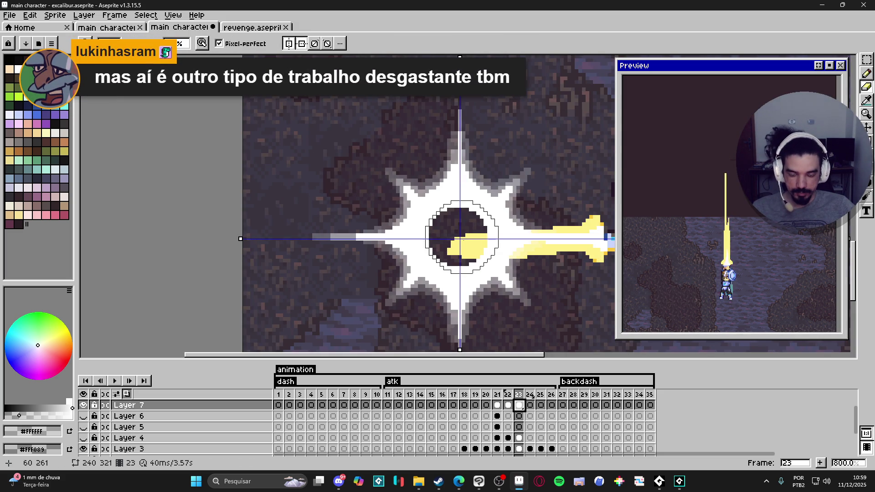
key(plus)
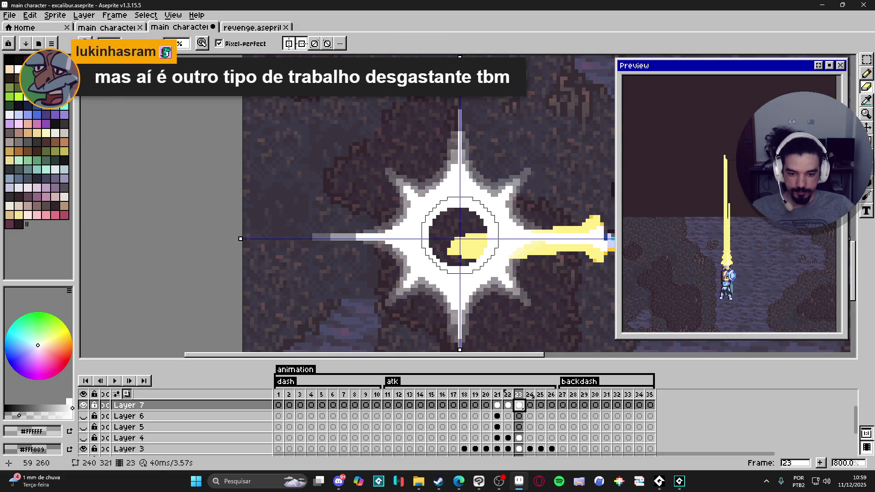
key(ctrl)
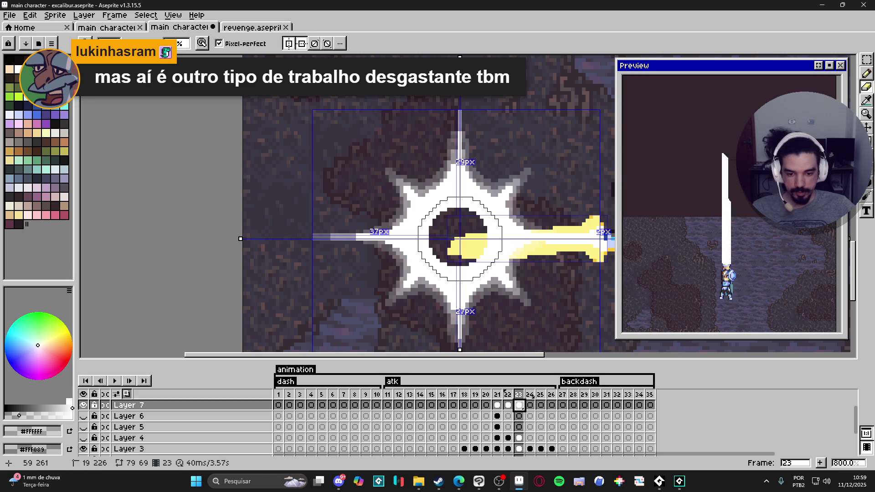
click(458, 237)
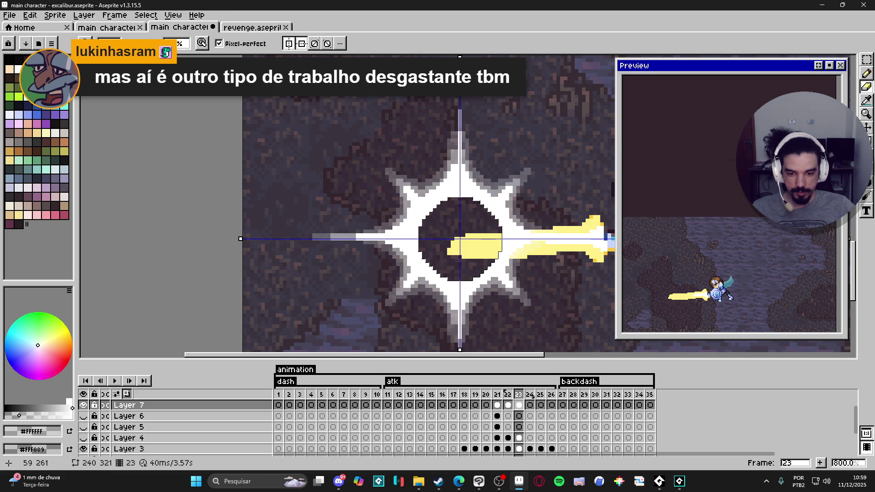
Step: Paint white over the grey pixels along the star's bottom edge with the Pencil
click(510, 406)
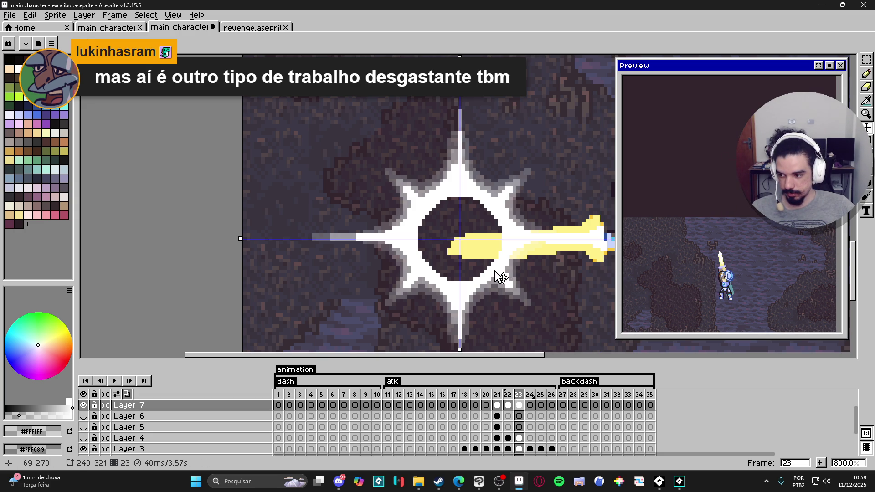
key(b)
scroll(501, 277, up, 2)
scroll(514, 283, up, 3)
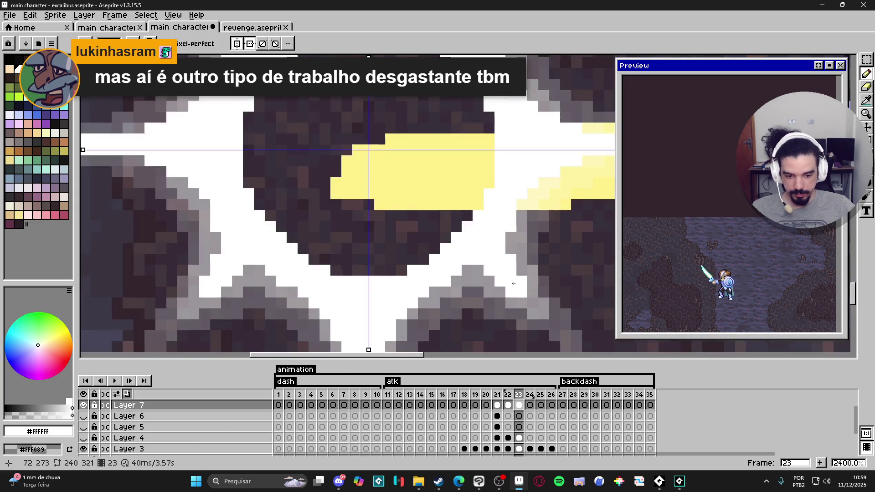
scroll(513, 284, down, 2)
mouse_move(505, 244)
mouse_down()
mouse_move(340, 248)
mouse_move(429, 273)
mouse_move(478, 235)
mouse_move(356, 246)
mouse_up()
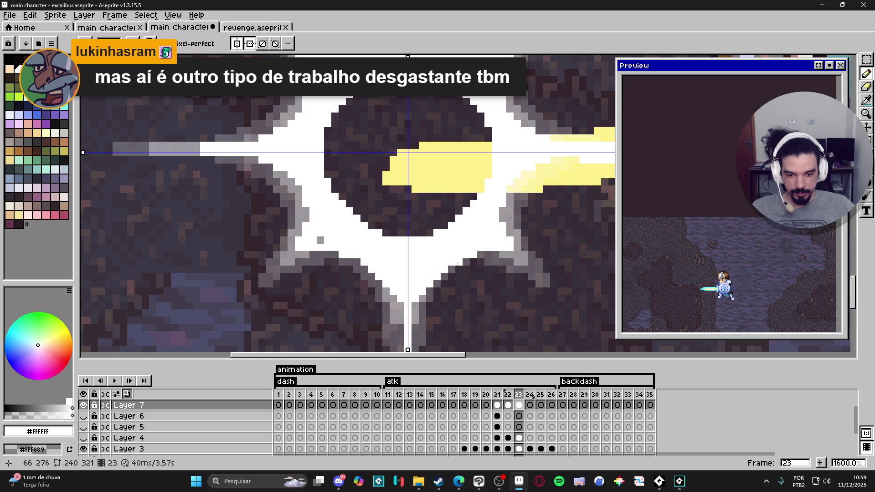
click(480, 254)
Step: Add mirrored white pixels along the blade edge
scroll(491, 253, down, 3)
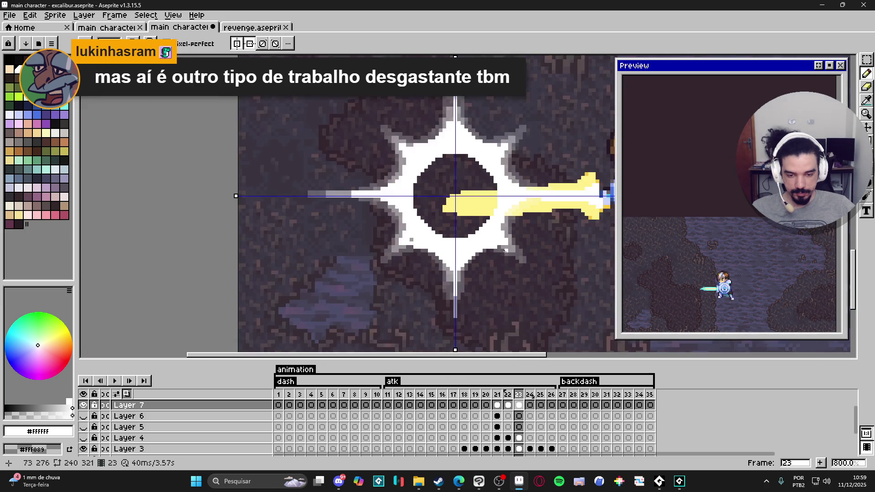
scroll(425, 234, up, 2)
scroll(407, 241, down, 2)
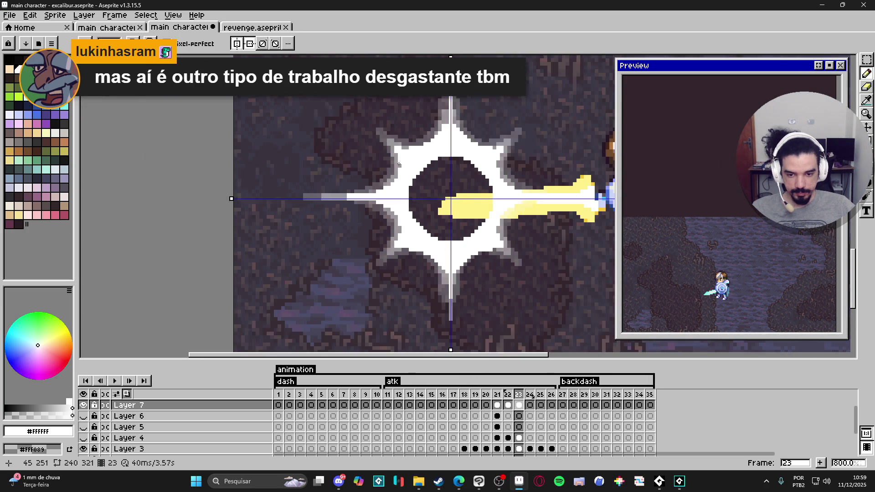
scroll(397, 189, up, 3)
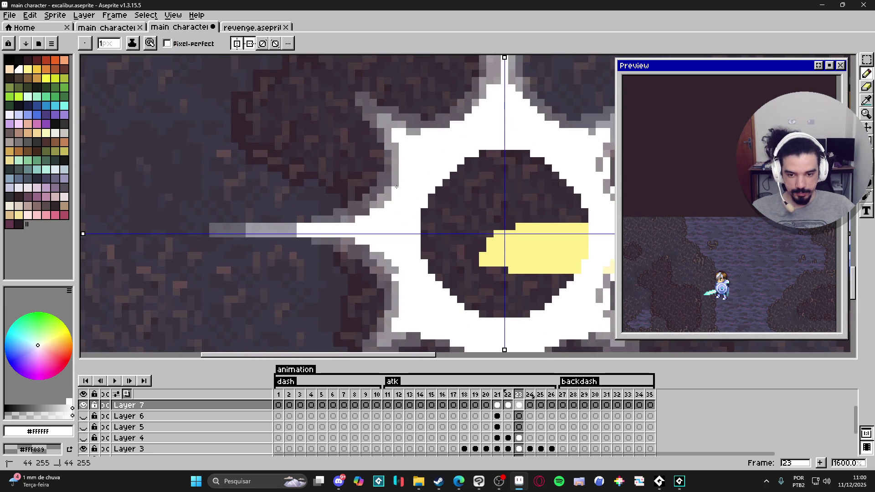
click(368, 212)
click(352, 217)
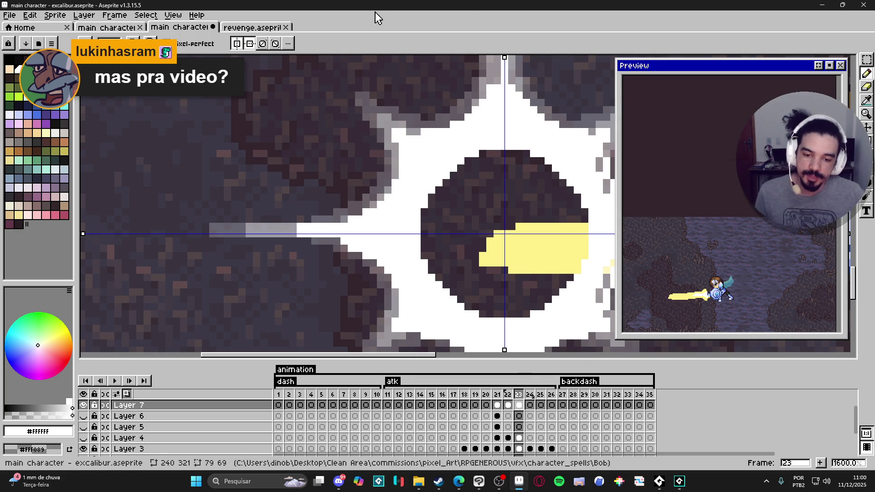
Step: Paint the grey and yellow edge pixels on the right spike white
scroll(474, 232, down, 3)
scroll(474, 232, up, 5)
drag(471, 223, 494, 181)
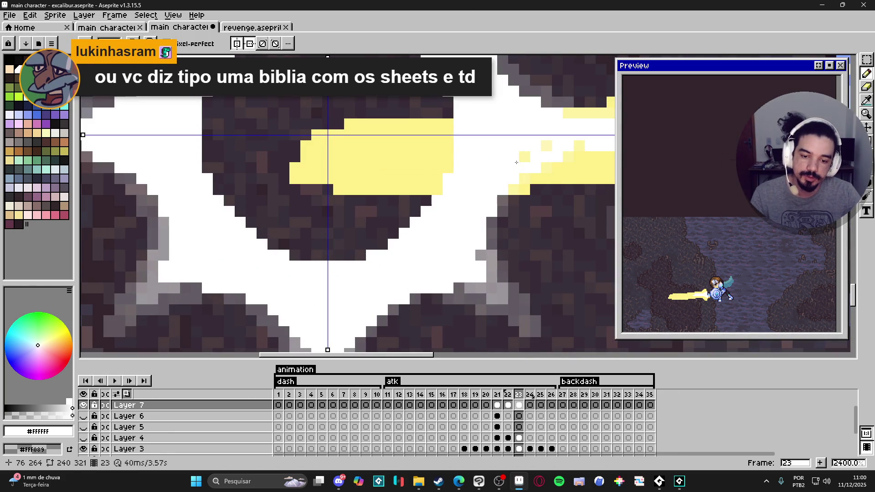
scroll(527, 160, down, 4)
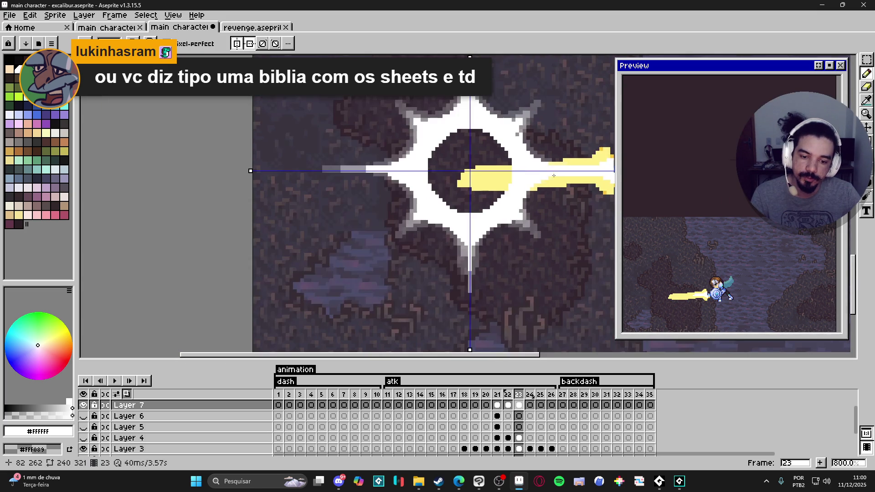
scroll(553, 175, down, 1)
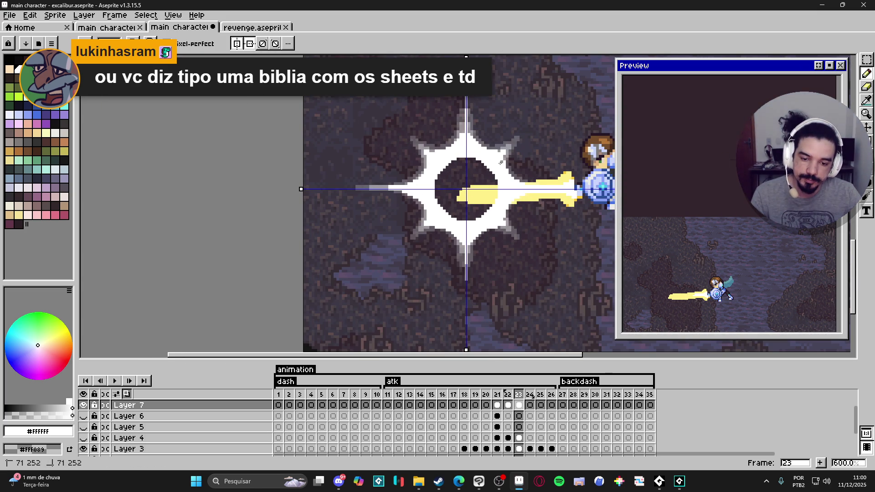
scroll(501, 162, up, 1)
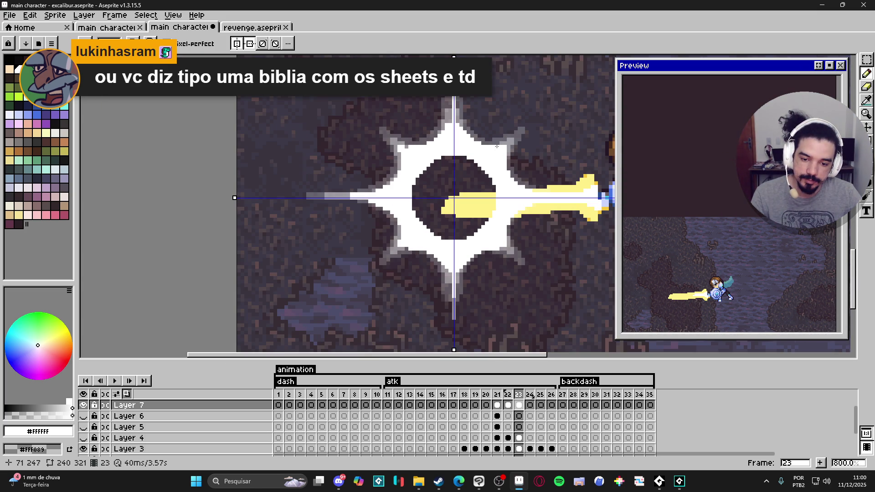
Step: Touch up pixels on the white glow and the burst's lower spike
drag(460, 128, 493, 149)
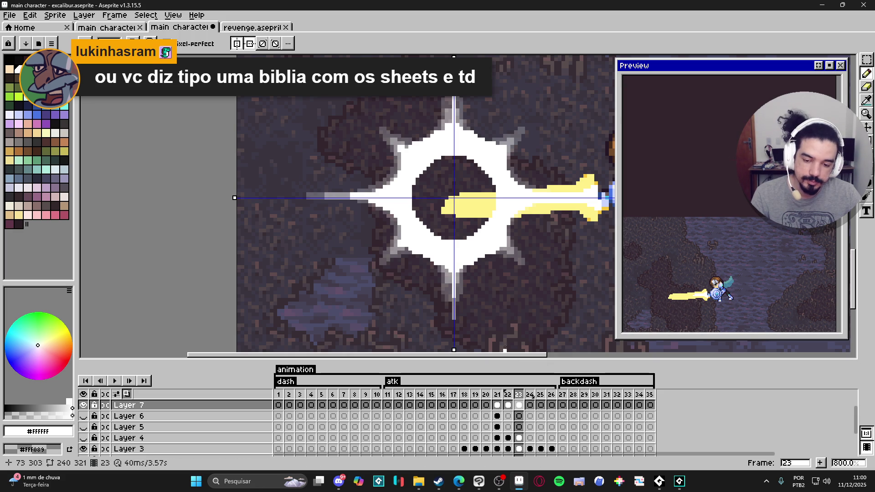
scroll(499, 286, down, 2)
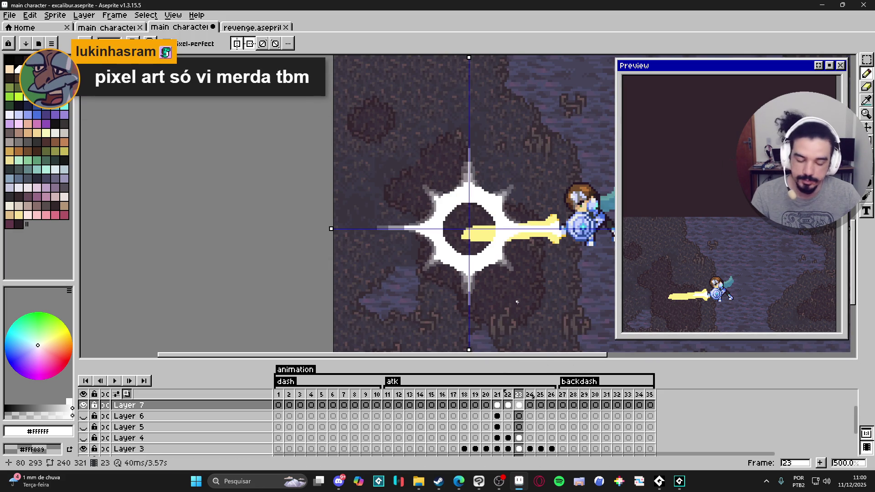
scroll(489, 285, up, 5)
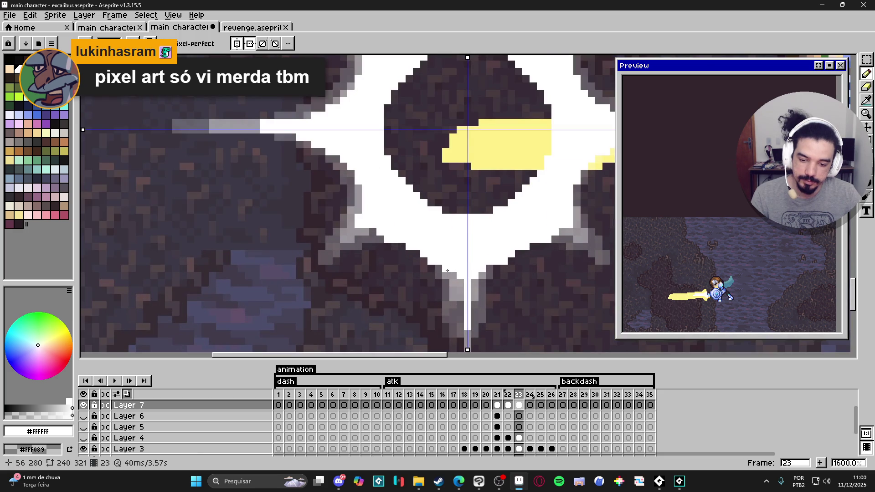
drag(459, 284, 458, 299)
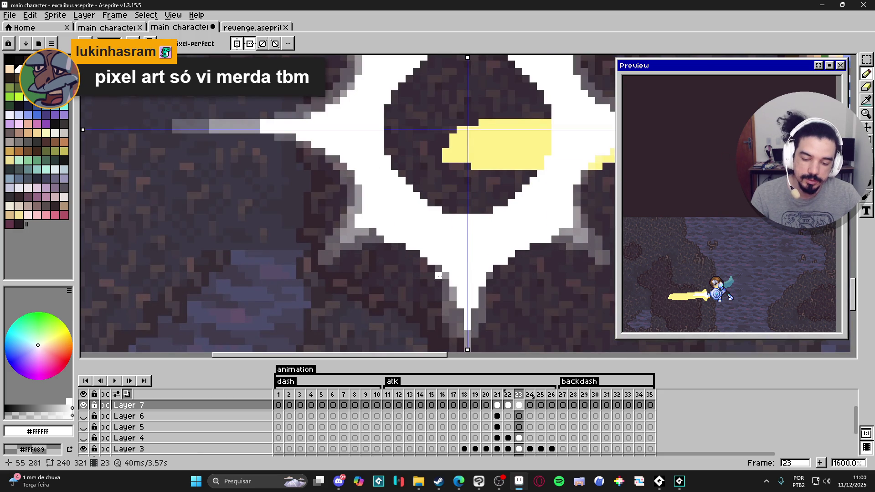
scroll(438, 276, down, 3)
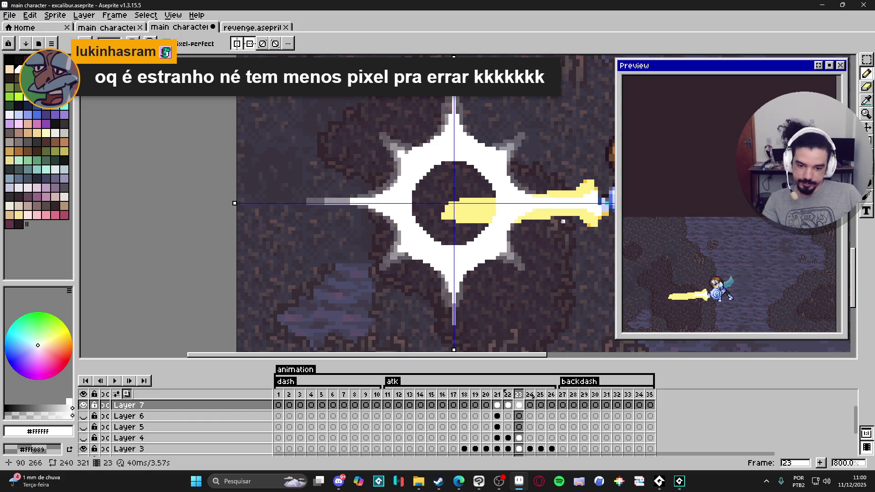
scroll(489, 257, up, 1)
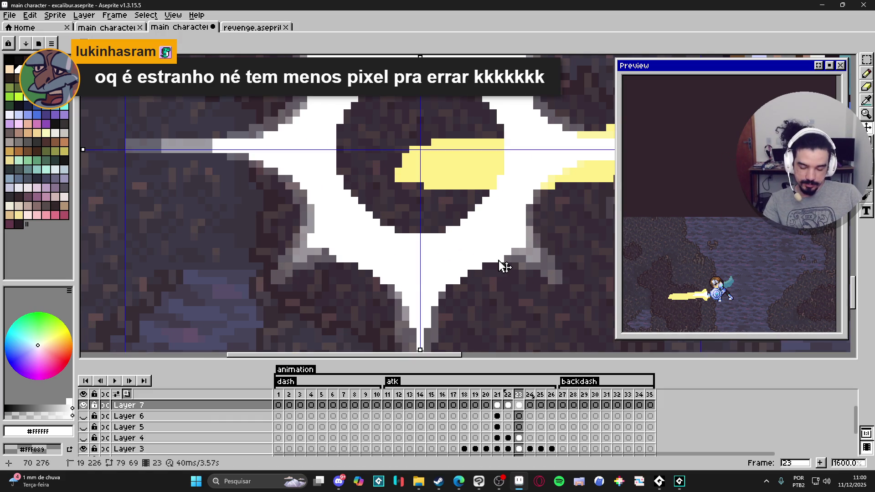
key(e)
key(b)
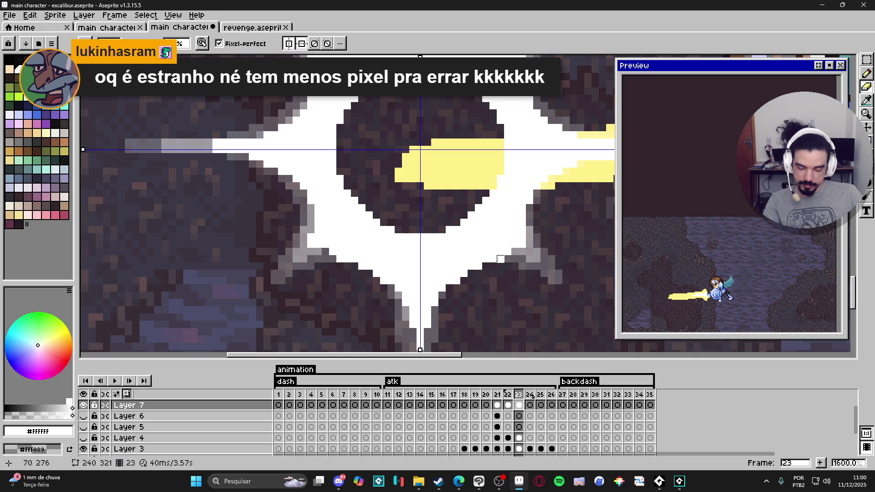
scroll(500, 259, down, 1)
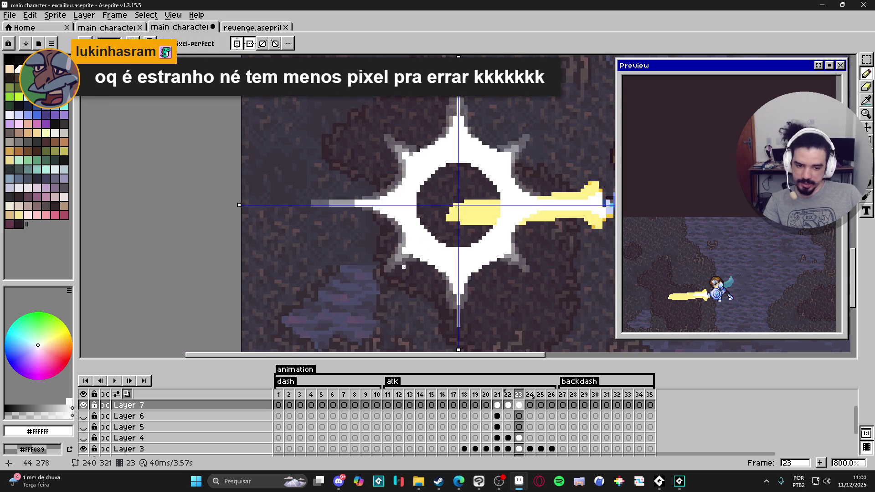
Step: Select the grey edge pixels around the ring by colour and delete them
key(w)
click(403, 258)
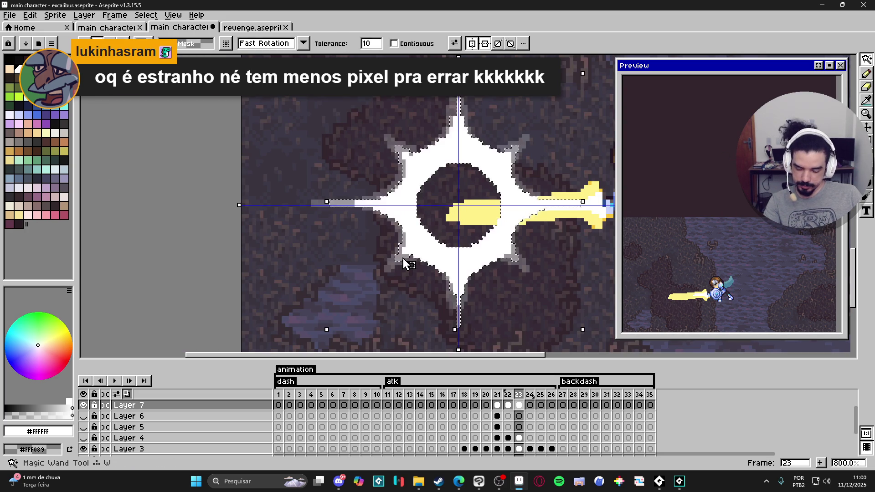
click(401, 264)
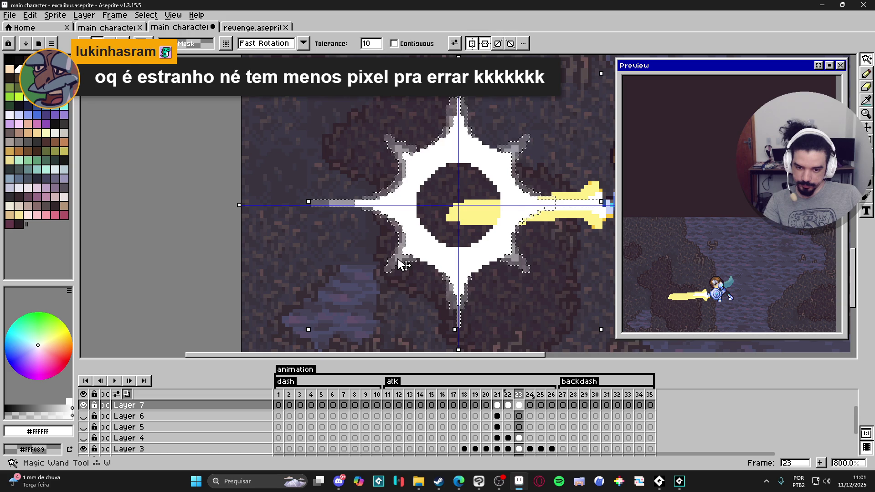
key(Delete)
key(ctrl+d)
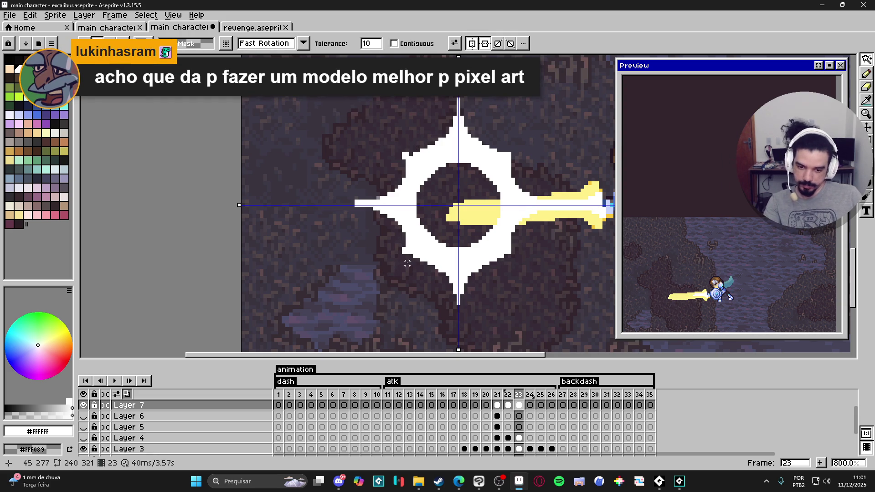
Step: Undo and redo the last pencil stroke to compare the result
key(b)
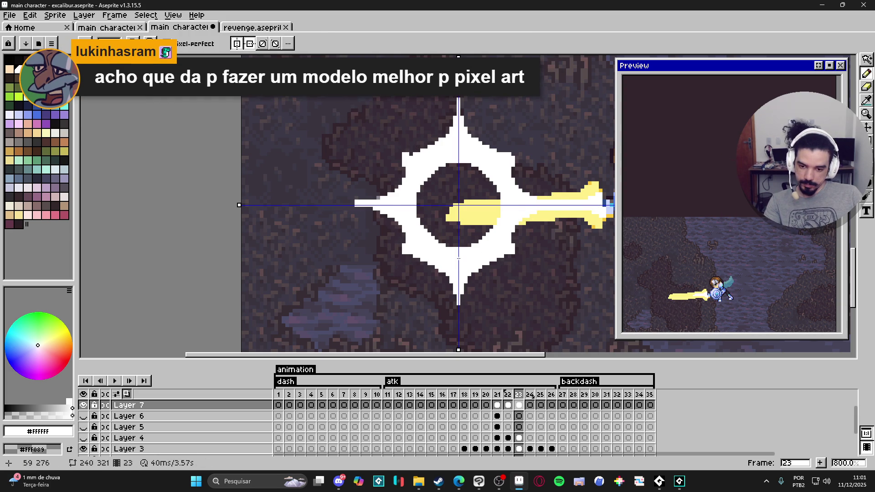
key(ctrl+z)
key(ctrl+y)
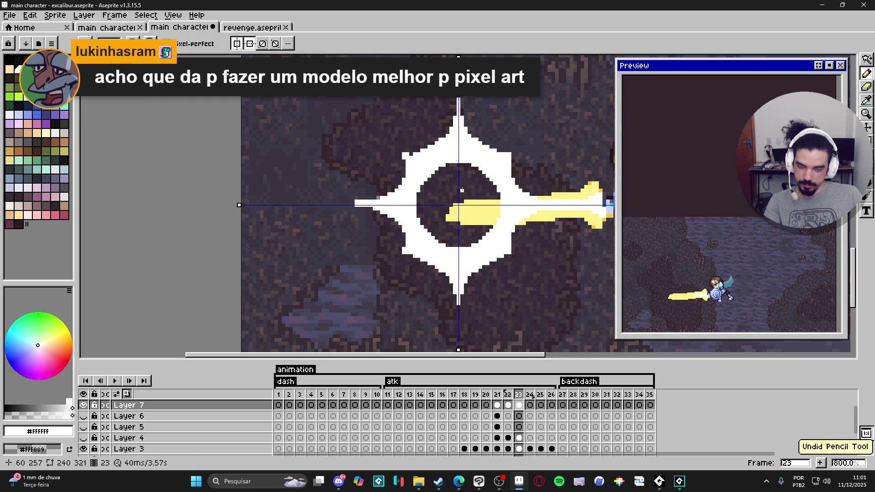
key(ctrl+z)
key(ctrl+y)
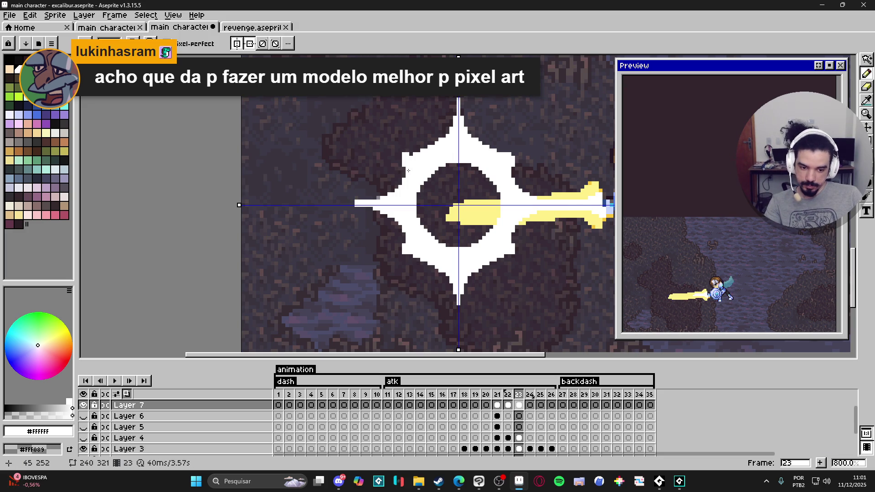
Step: Flip through frames 21–24 to compare the ring against the starburst
click(508, 405)
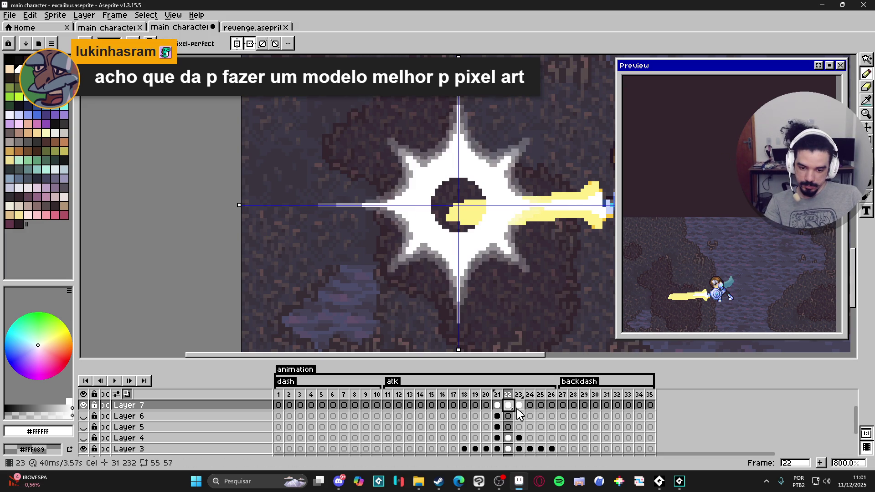
click(519, 407)
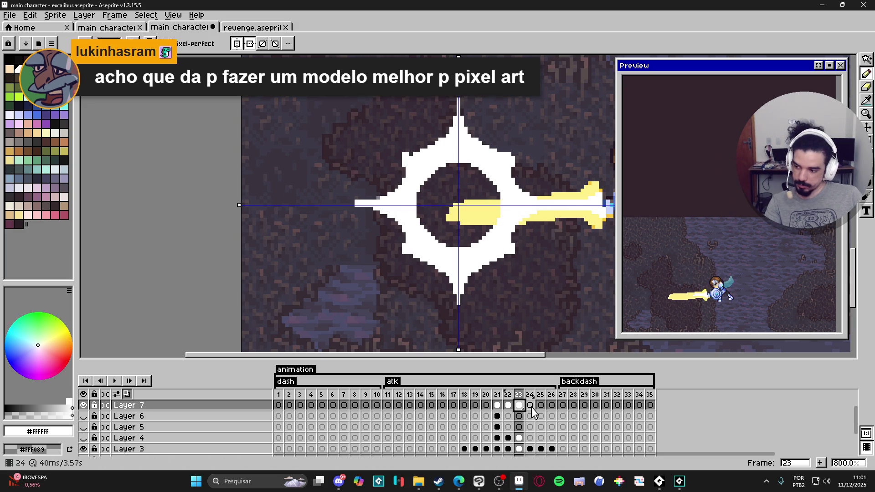
click(507, 405)
click(499, 408)
click(508, 405)
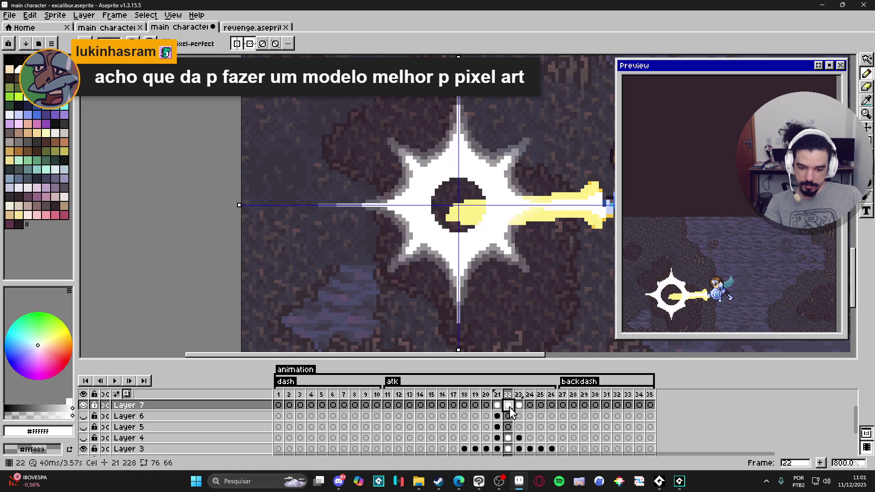
click(529, 407)
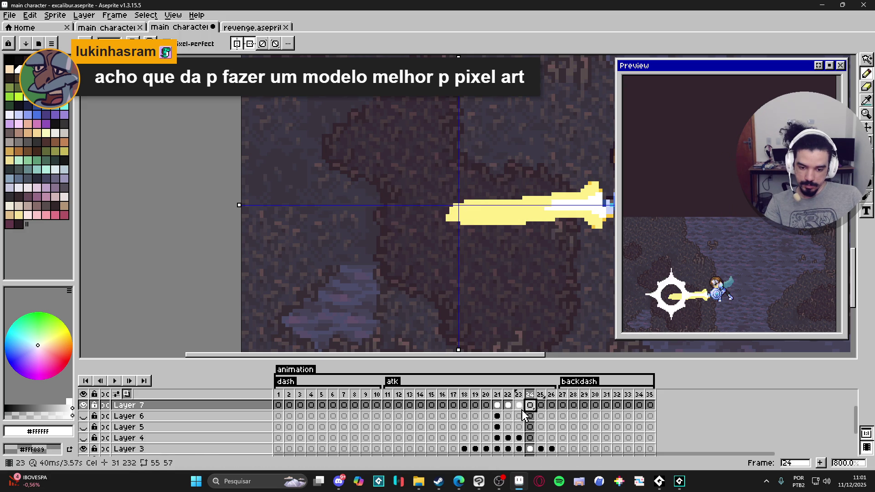
click(520, 407)
click(507, 406)
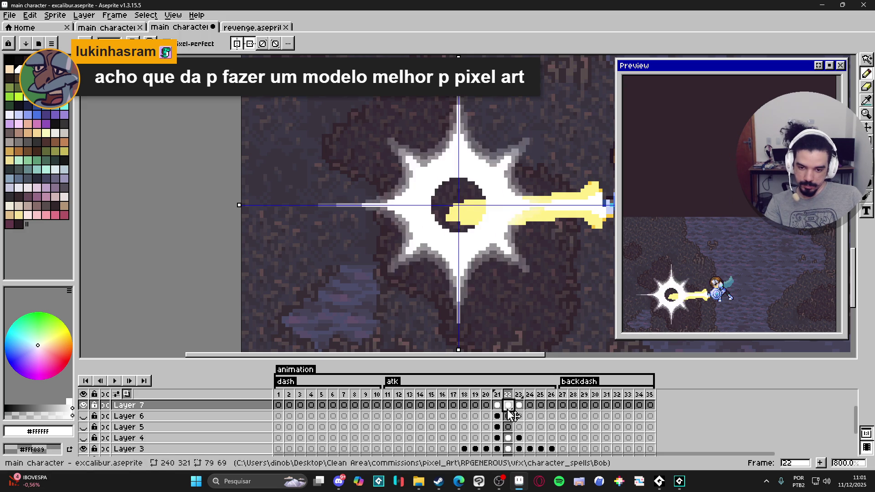
click(520, 405)
Step: Erase the ring's long left spike and shorten its top and bottom spikes
key(e)
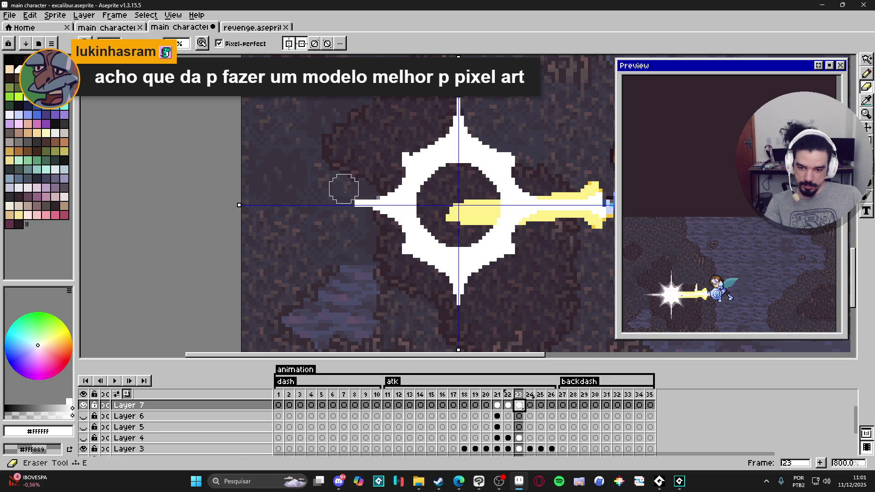
click(364, 203)
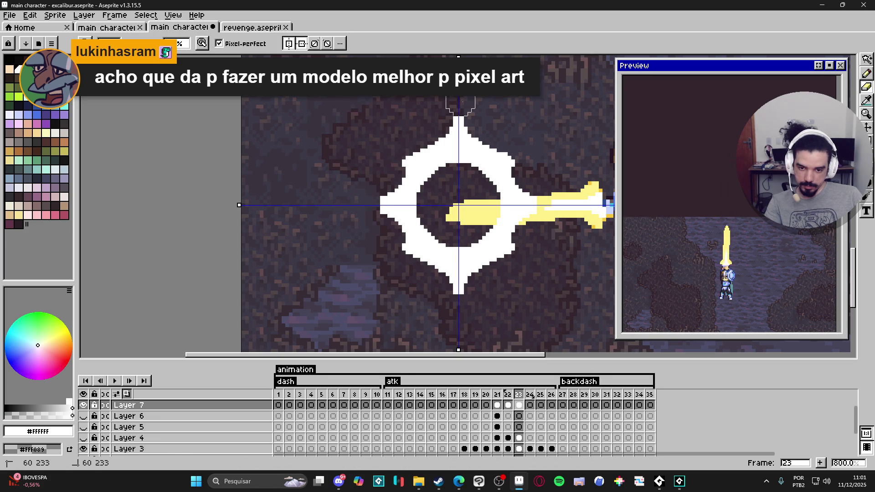
click(460, 110)
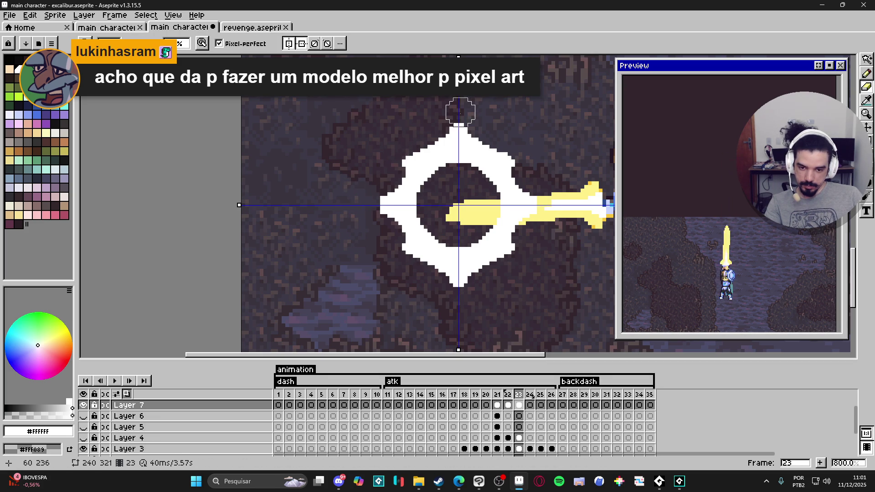
click(457, 112)
key(b)
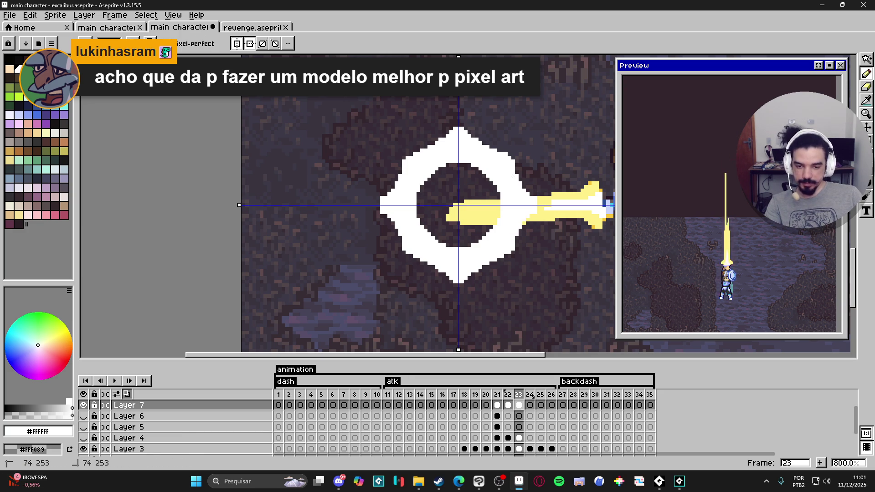
Step: Compare frames 22 and 23, then paste the ring into frame 24
scroll(522, 230, down, 1)
click(508, 412)
click(519, 406)
click(508, 405)
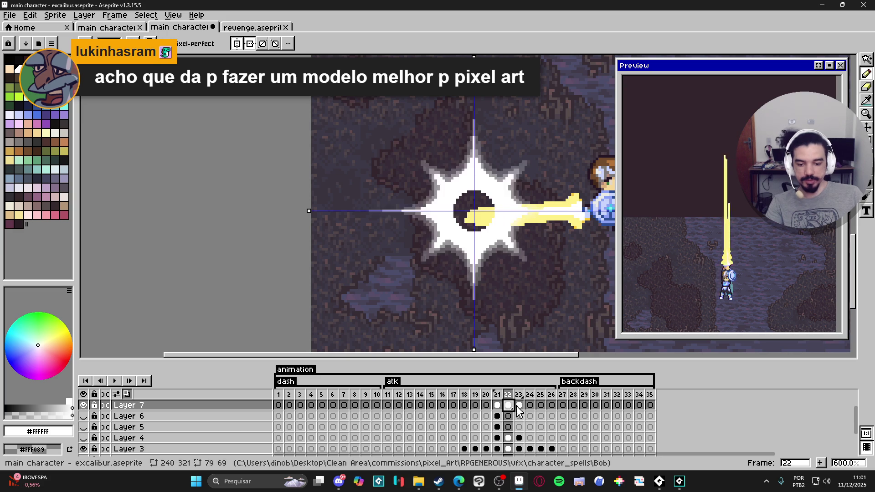
click(522, 406)
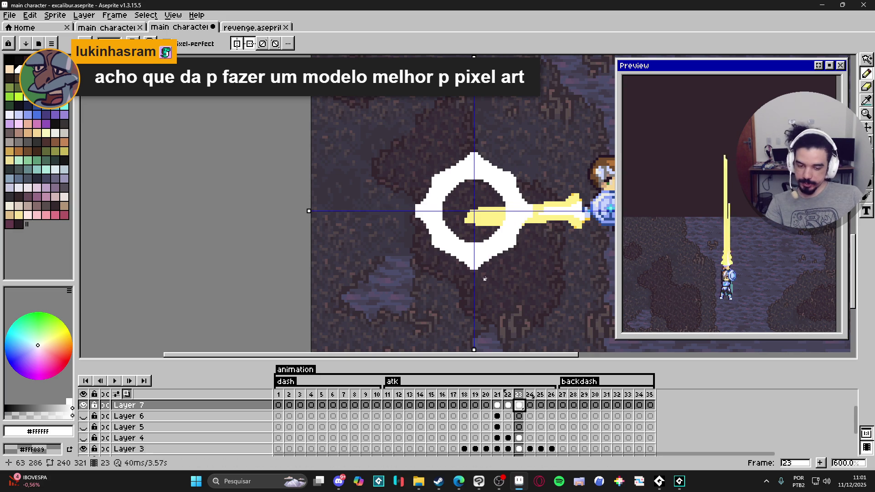
click(507, 405)
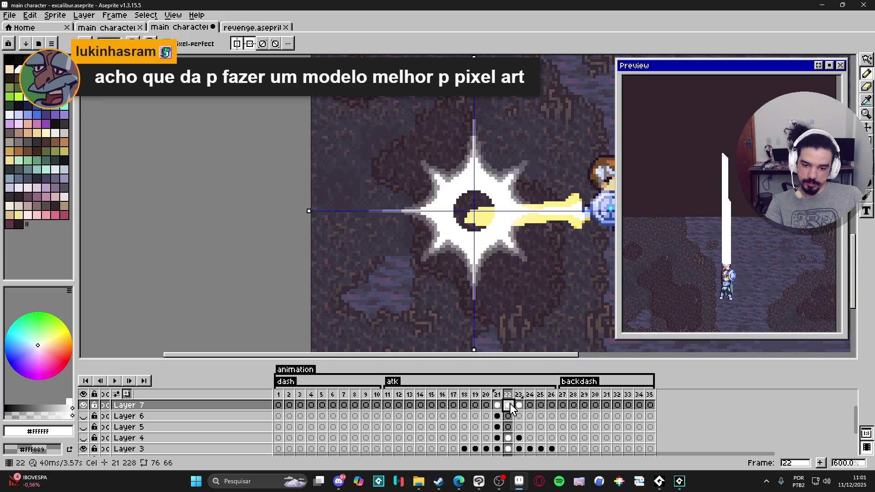
click(520, 406)
click(530, 407)
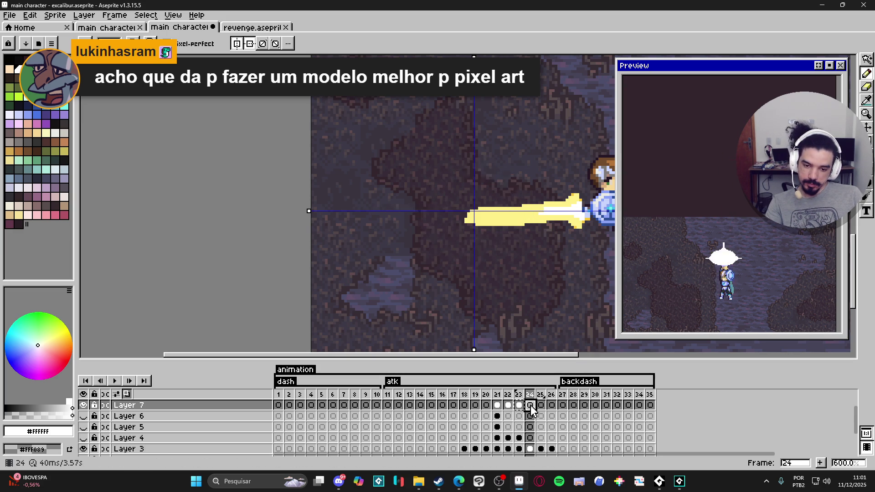
key(ctrl+v)
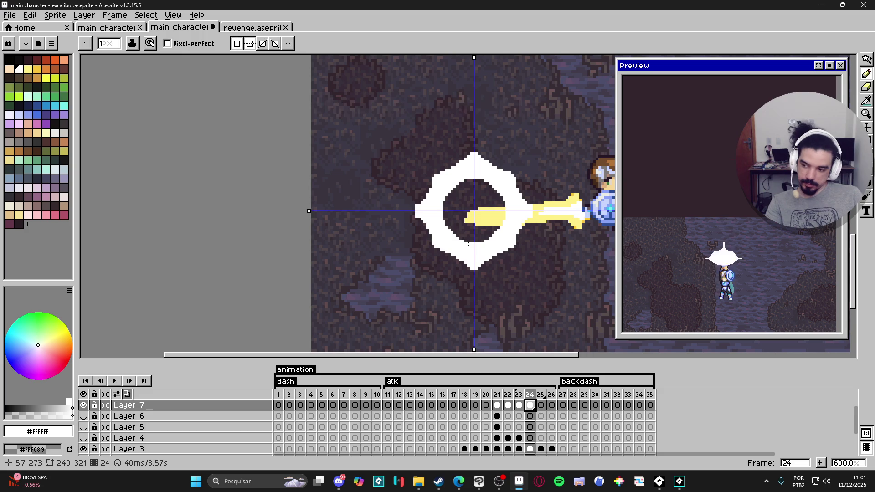
Step: Hollow frame 24's ring to a thin outline with a larger eraser brush
click(518, 407)
click(507, 405)
click(518, 405)
click(529, 406)
key(e)
key(plus)
key(plus)
key(plus)
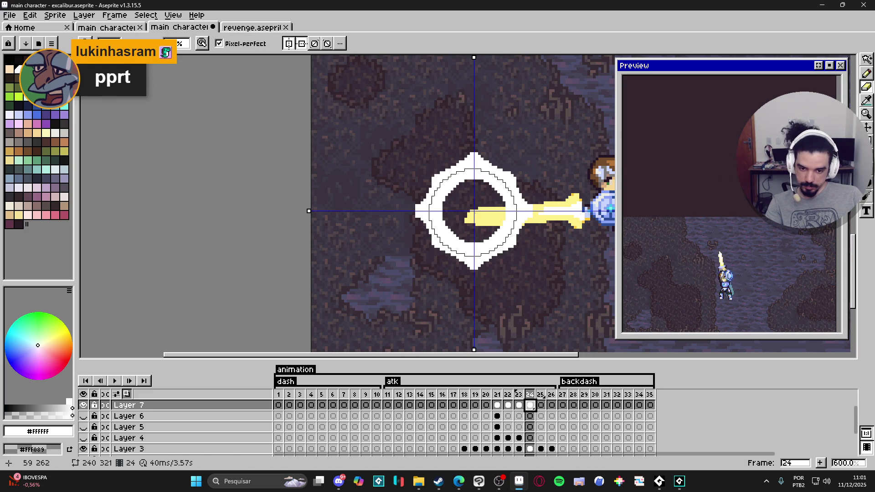
click(474, 211)
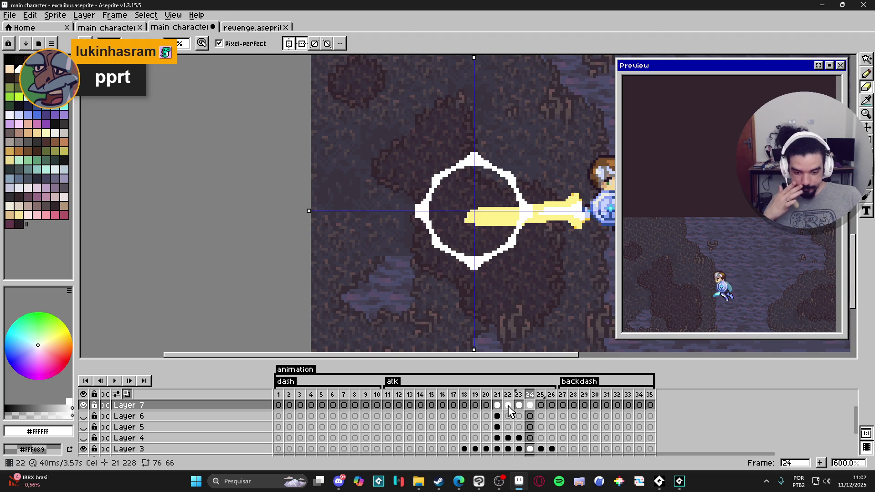
Step: Step through frames 22–24 to compare the thick and thin rings
key(Left)
key(Left)
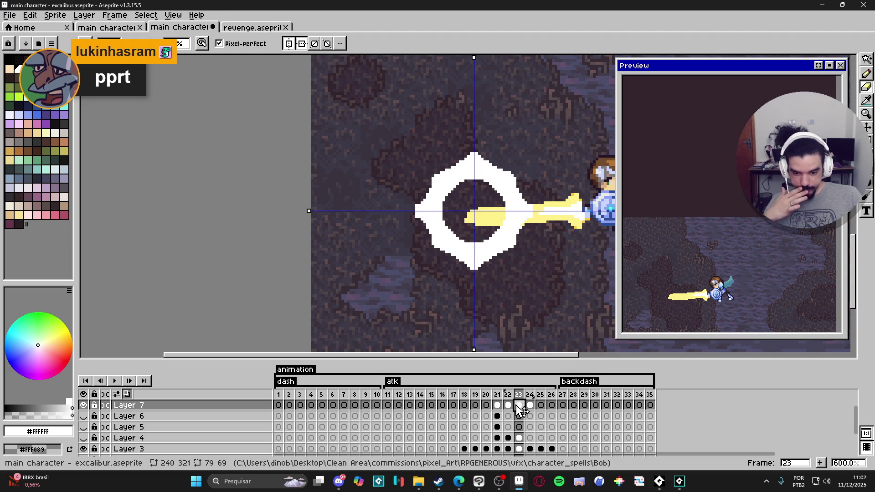
click(518, 408)
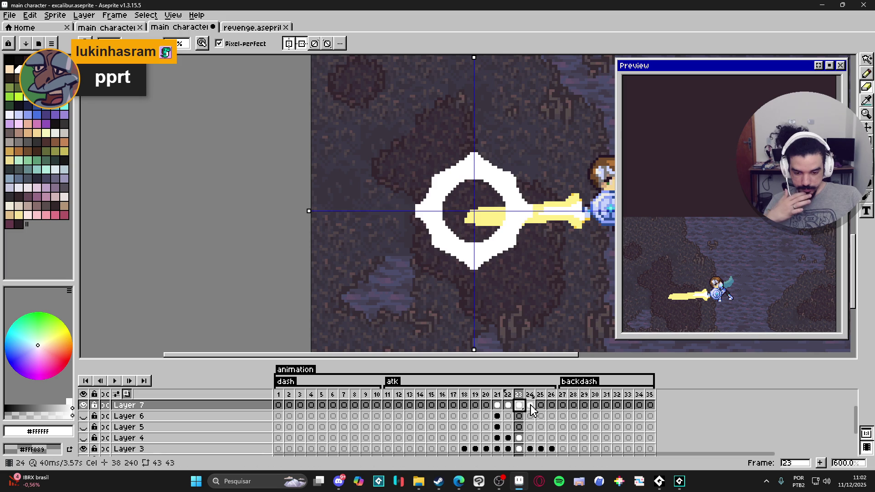
click(530, 408)
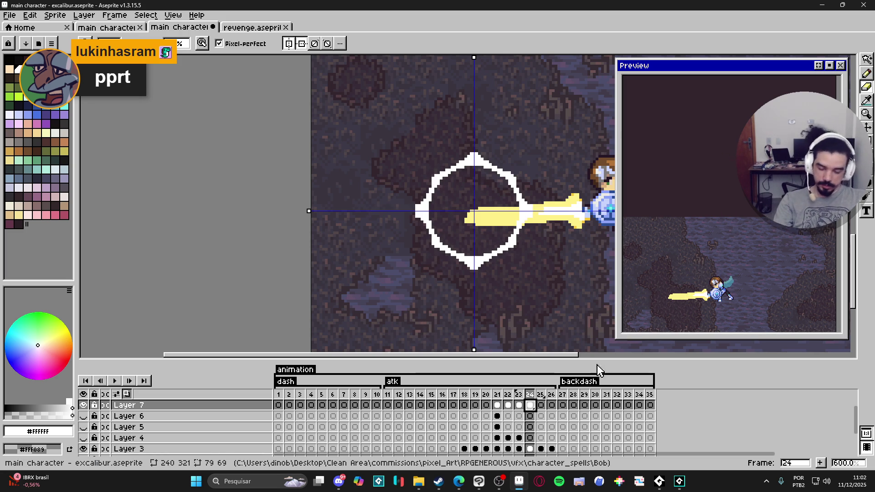
key(comma)
key(period)
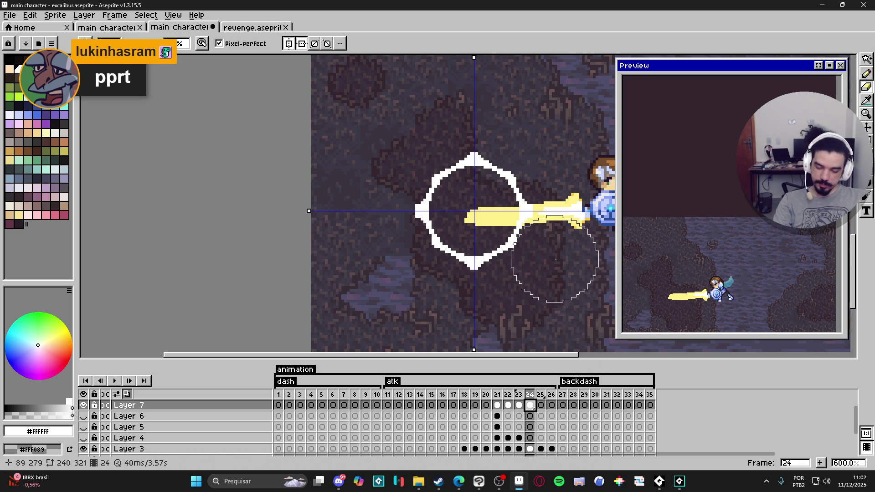
Step: Try enlarging frame 24's ring, cancel it, compare frames 23–24, and go to frame 25
key(ctrl+t)
drag(534, 211, 540, 213)
drag(482, 151, 482, 146)
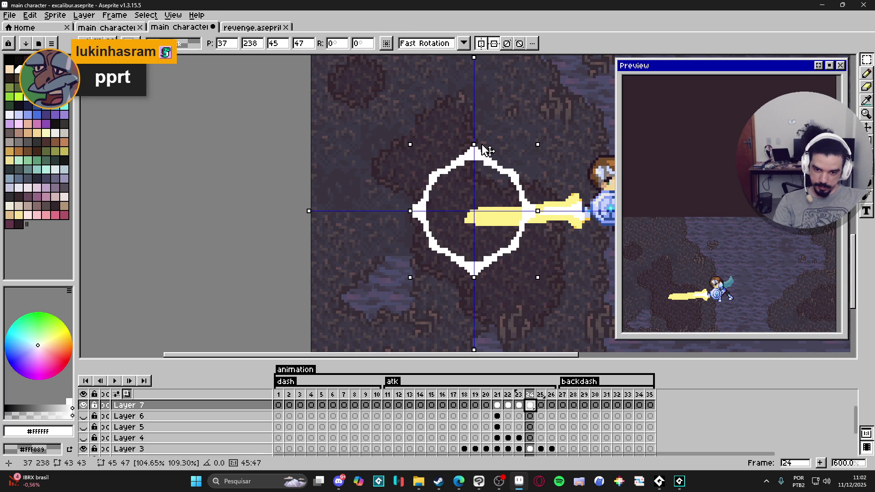
key(Escape)
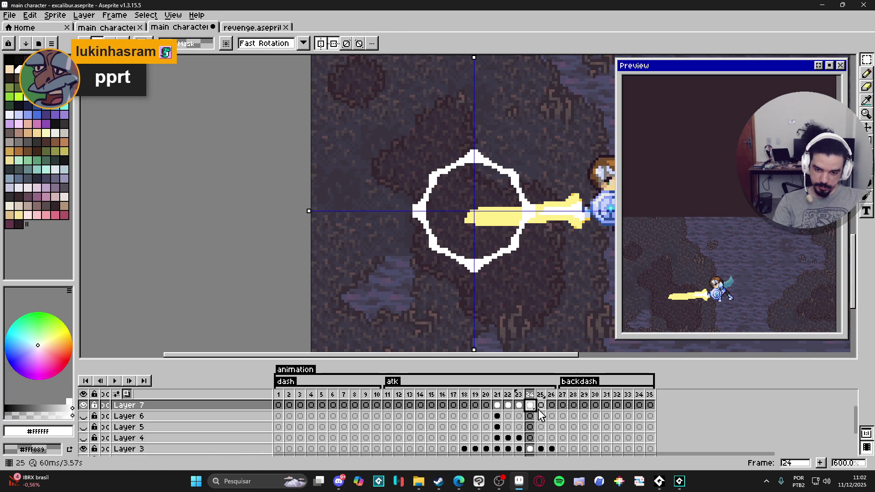
key(e)
scroll(476, 196, down, 5)
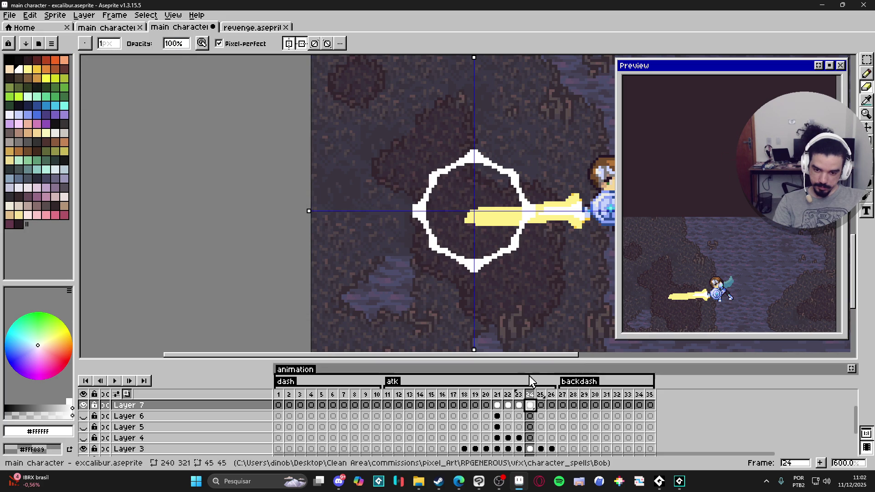
click(521, 404)
click(530, 405)
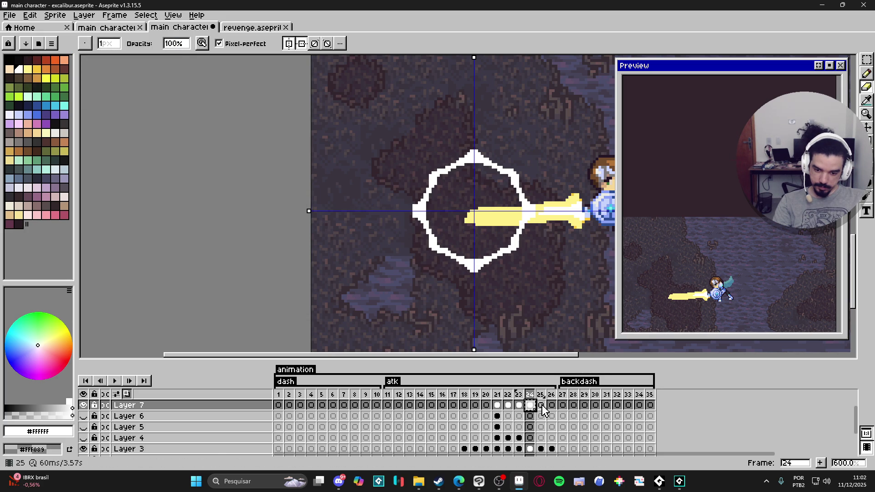
click(541, 405)
Step: Paste the ring into frame 25, scale it to 47x47, and erase most of it with a 41px eraser
key(ctrl+v)
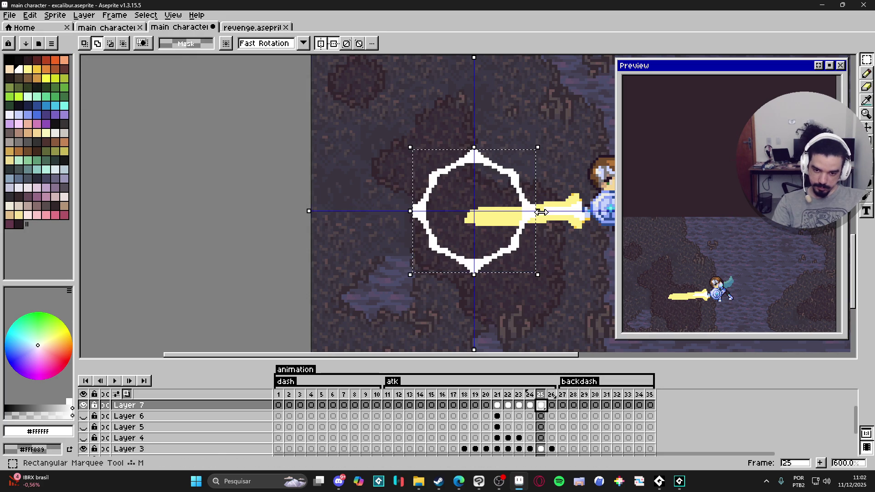
drag(541, 211, 543, 211)
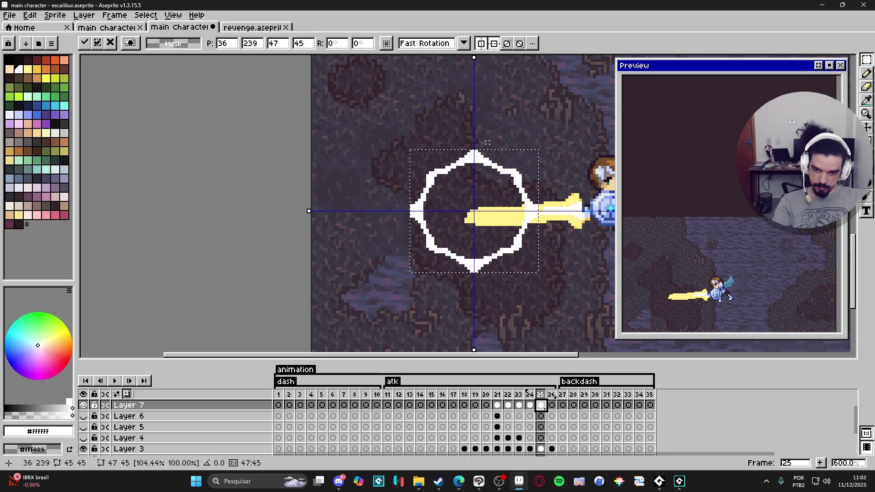
key(Return)
drag(478, 145, 487, 168)
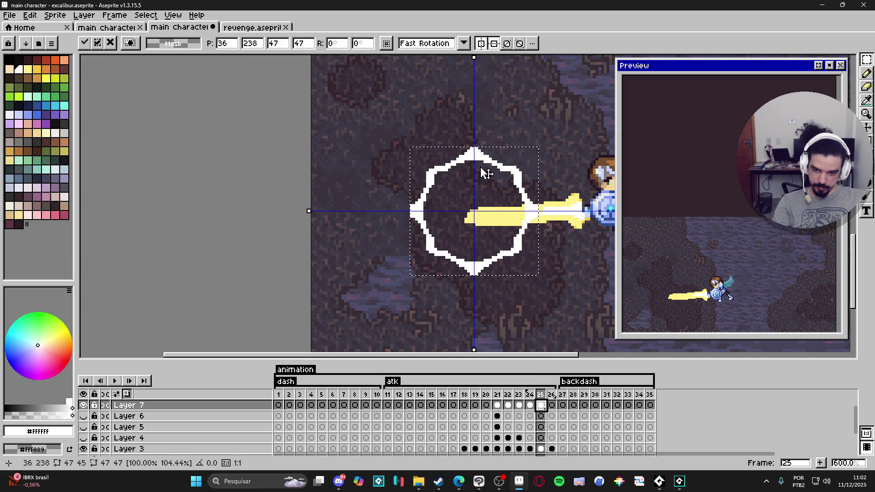
key(e)
key(plus)
key(plus)
key(plus)
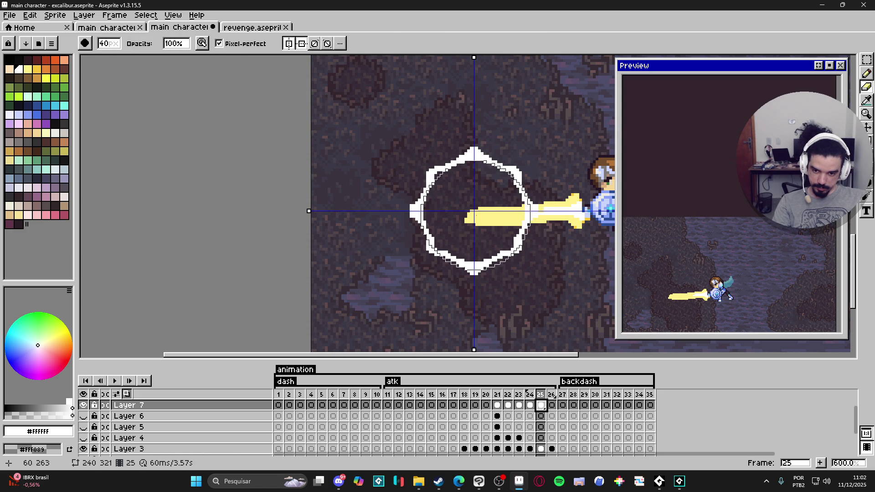
scroll(474, 211, up, 1)
scroll(474, 211, up, 1)
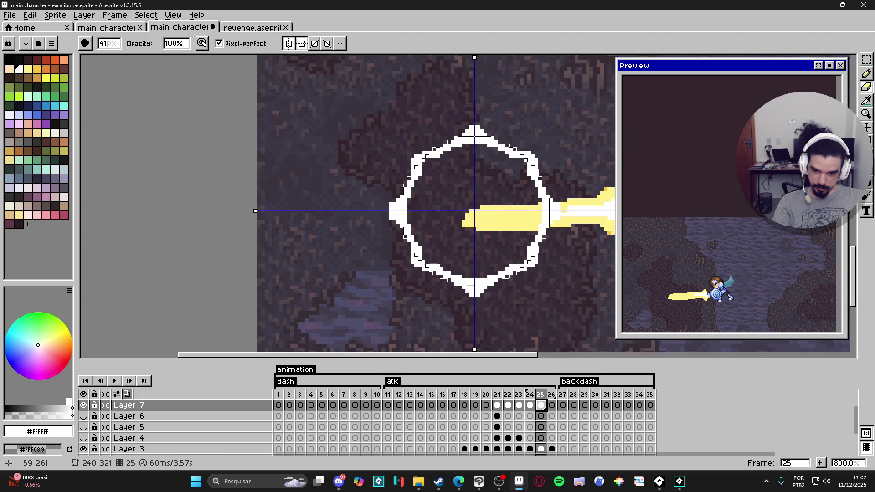
scroll(467, 211, down, 4)
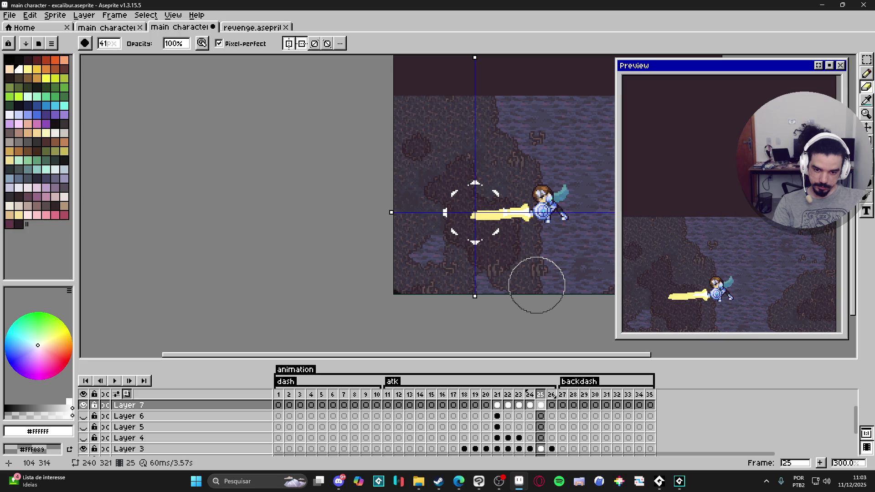
Step: Review frames 20 through 25 and land on frame 22's spiky burst
click(530, 407)
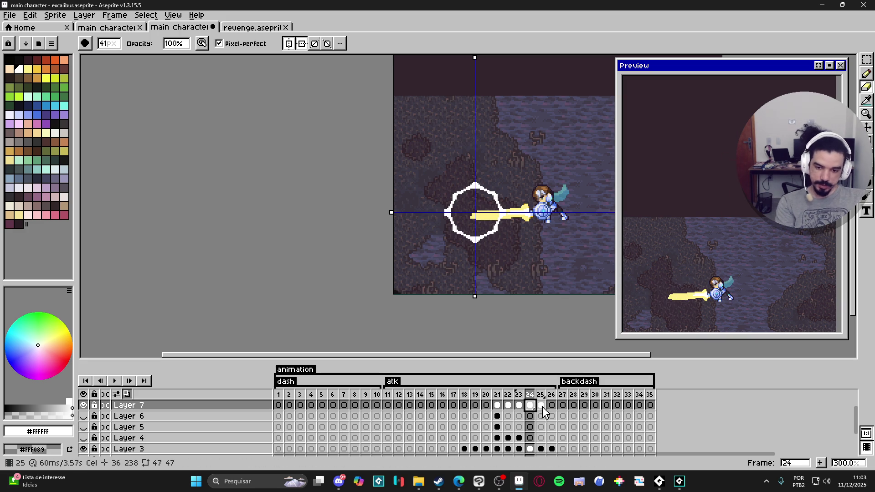
click(542, 407)
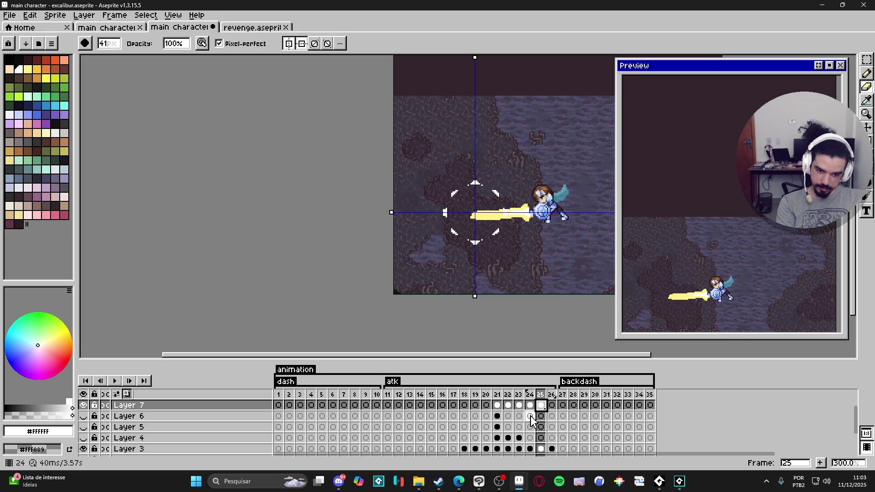
click(486, 405)
click(498, 405)
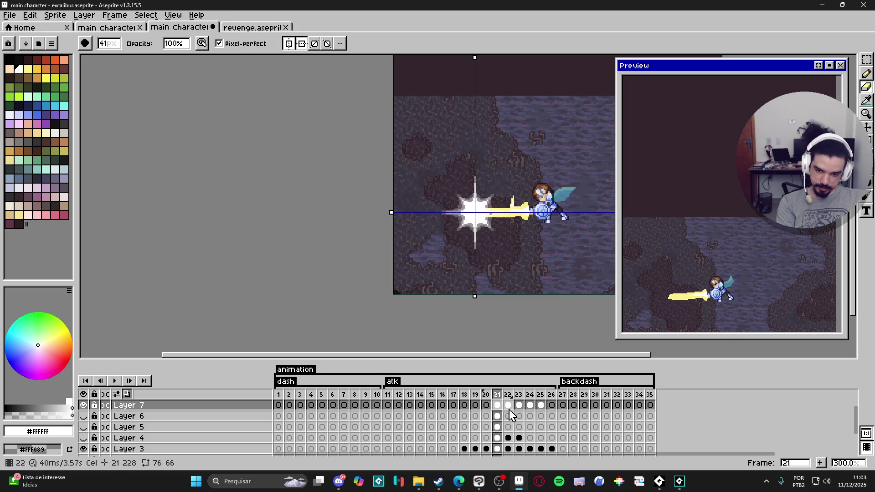
click(508, 405)
click(514, 417)
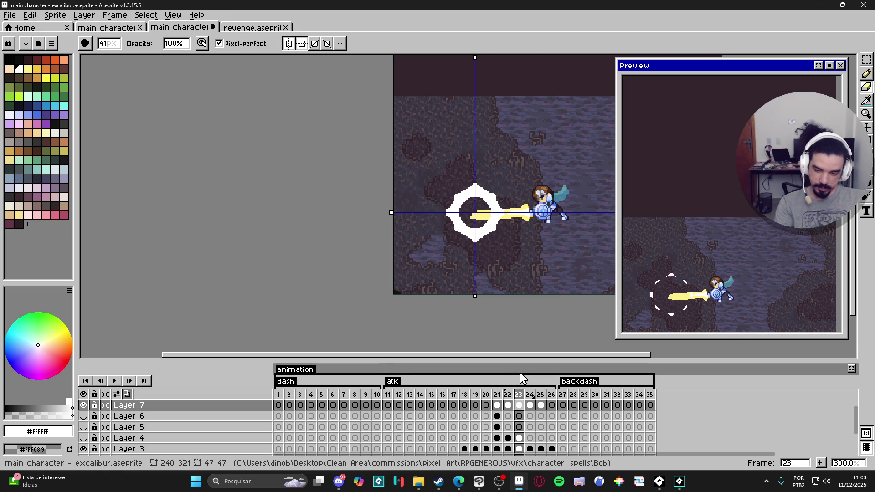
Step: Set eyedropper sampling to Current Layer and pick pure white from the burst
click(504, 395)
scroll(471, 238, up, 7)
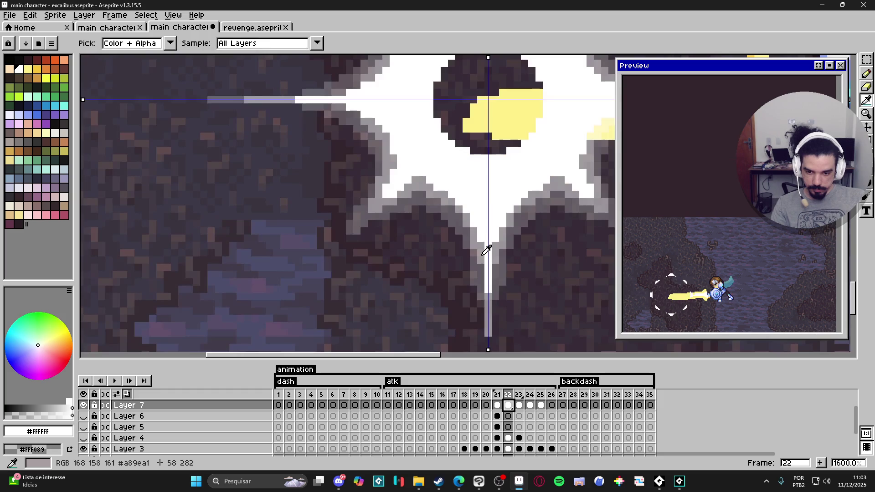
alt+click(486, 251)
key(i)
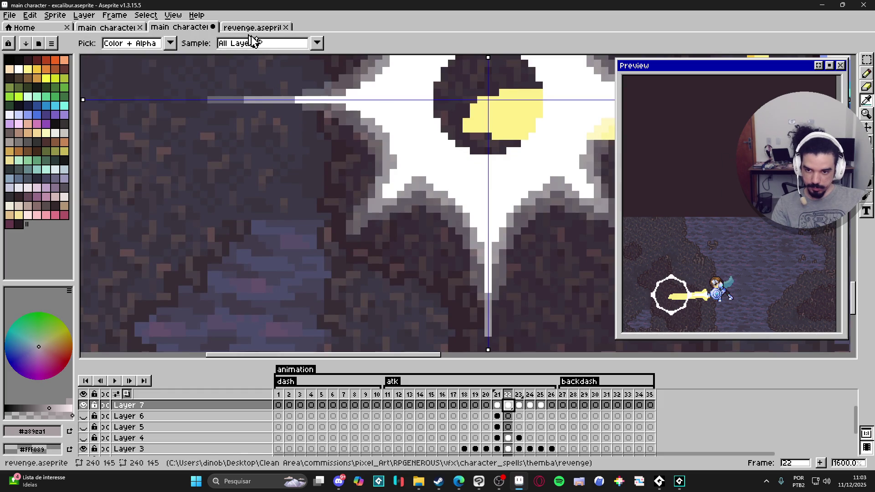
click(255, 43)
click(267, 66)
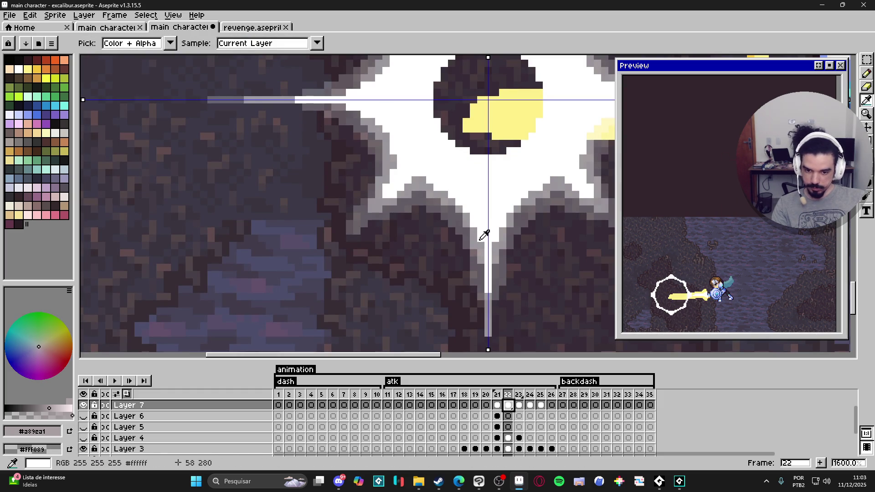
alt+click(482, 260)
scroll(482, 260, down, 3)
scroll(519, 417, up, 1)
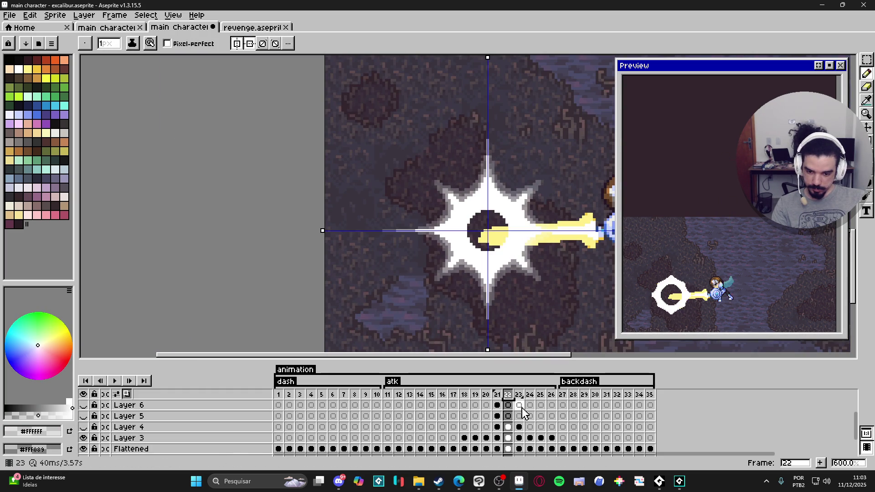
Step: Go to frame 23 and marquee-select the area around the white ring
click(520, 416)
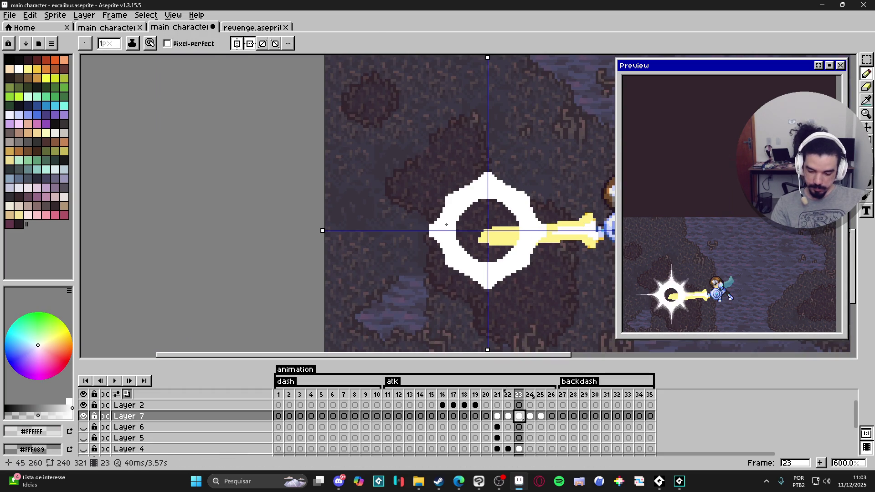
key(m)
drag(390, 143, 586, 306)
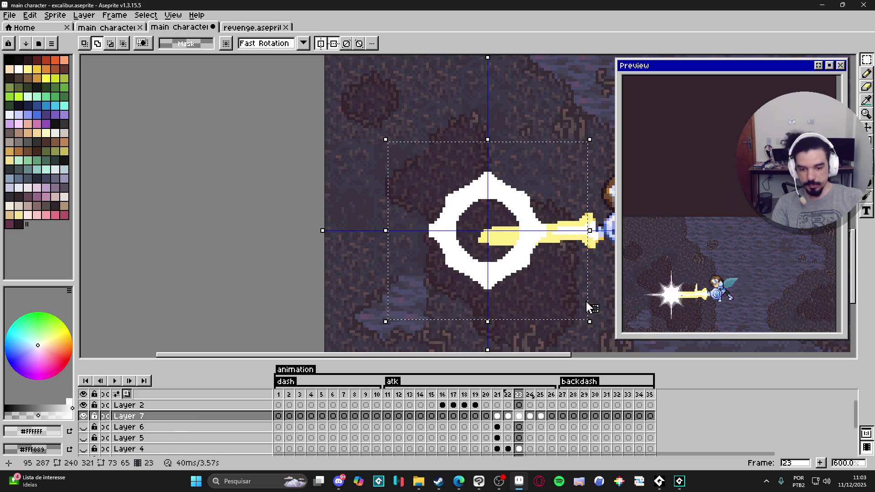
Step: Try the grey Outline effect on frame 23's ring and compare it with frame 22
key(shift+o)
key(h)
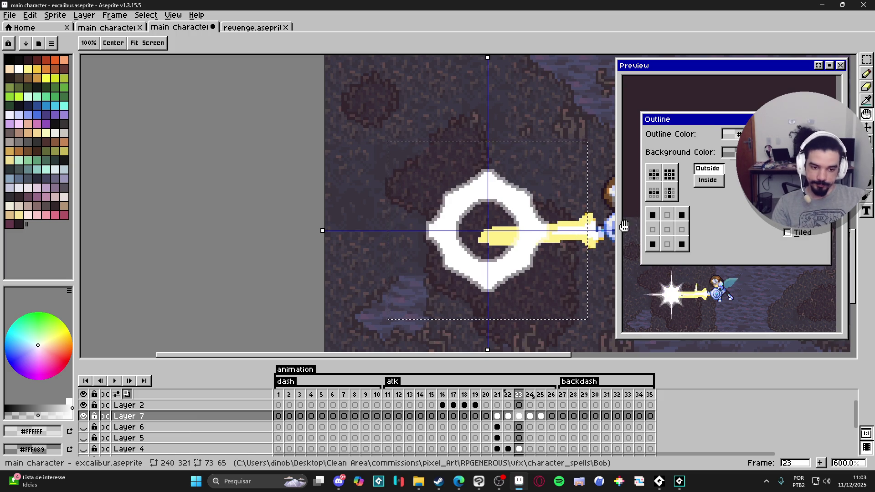
key(Escape)
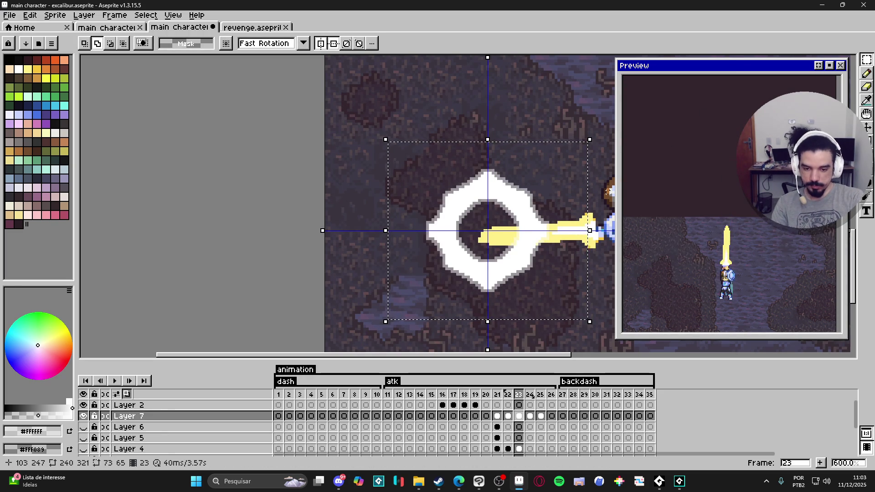
key(shift+o)
key(h)
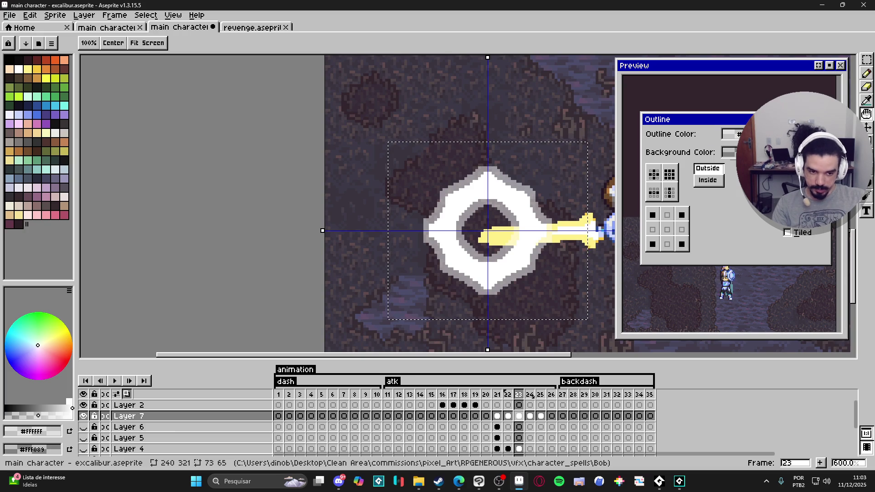
key(Escape)
key(Left)
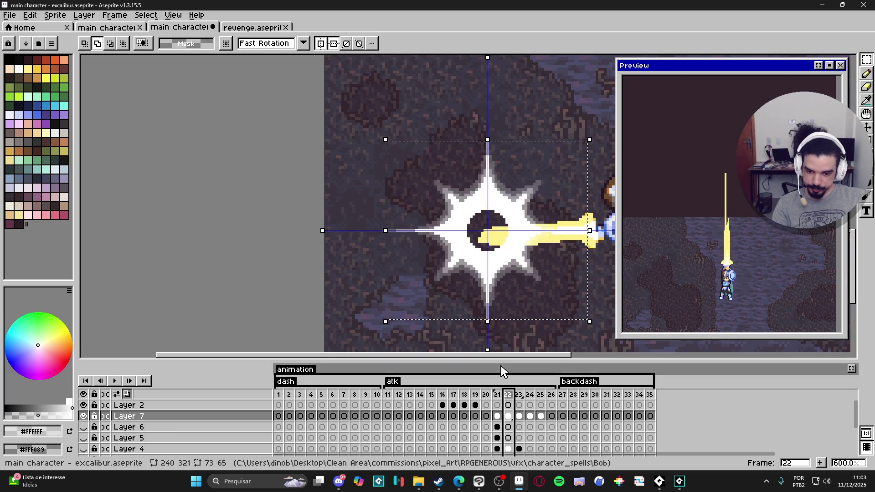
key(i)
scroll(500, 292, up, 6)
key(b)
key(Right)
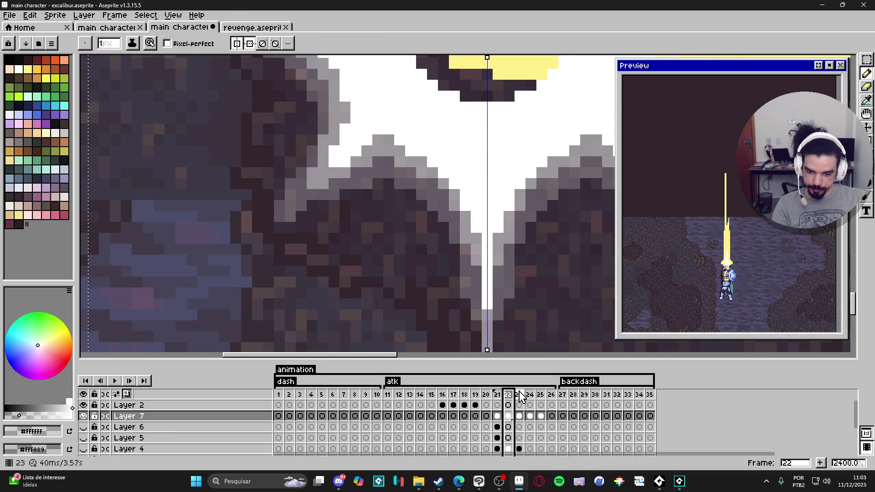
scroll(518, 328, down, 5)
Step: Preview the Outline on the ring again, then revisit frame 22 and move to frame 24
key(shift+o)
key(h)
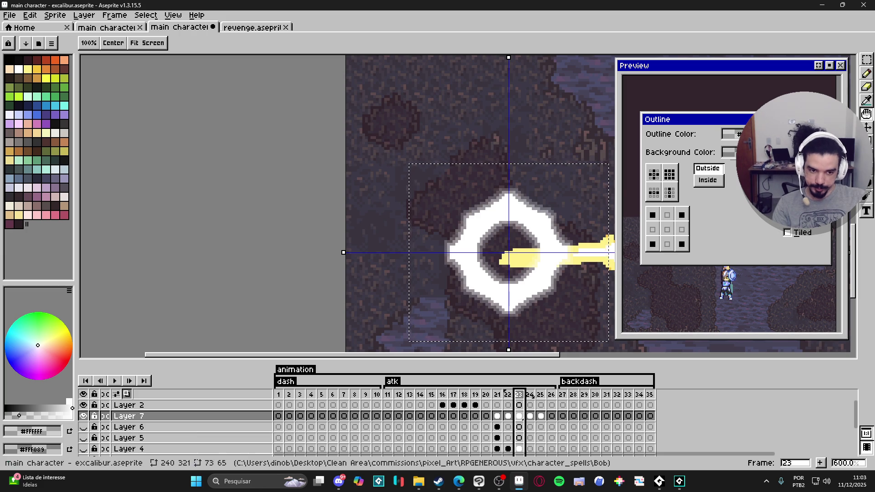
key(Escape)
key(b)
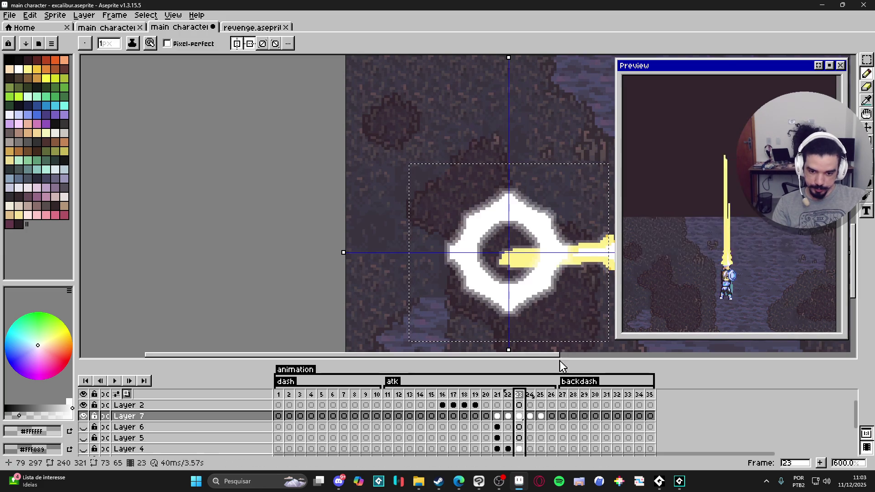
click(508, 416)
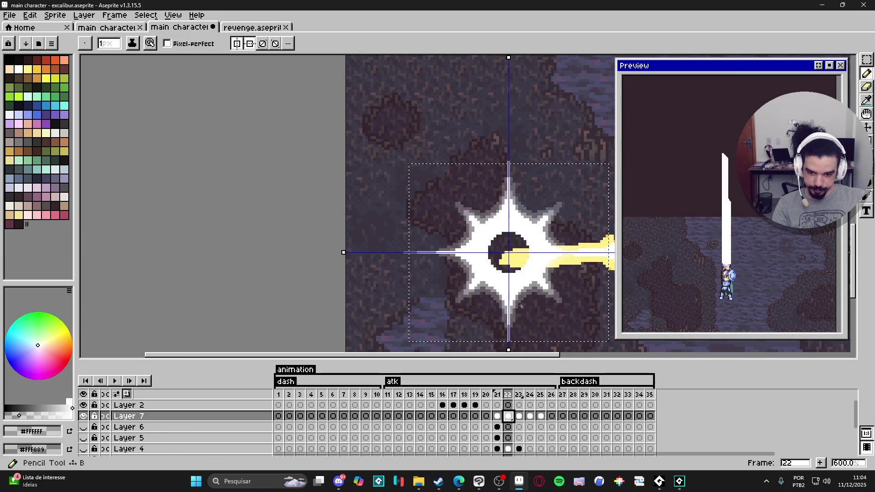
scroll(521, 304, up, 3)
key(i)
key(Right)
key(Right)
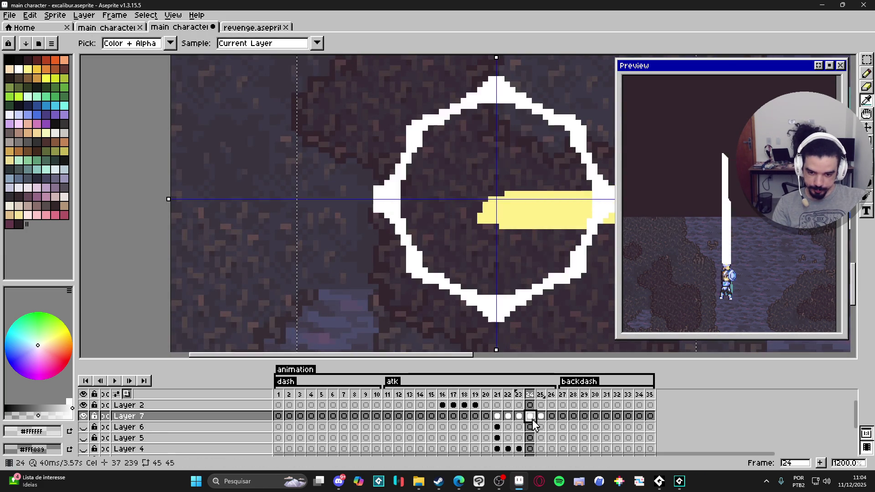
key(b)
scroll(465, 273, down, 4)
Step: Apply a grey plus-matrix outline to frame 24's ring and frame 25's sparks
key(shift+o)
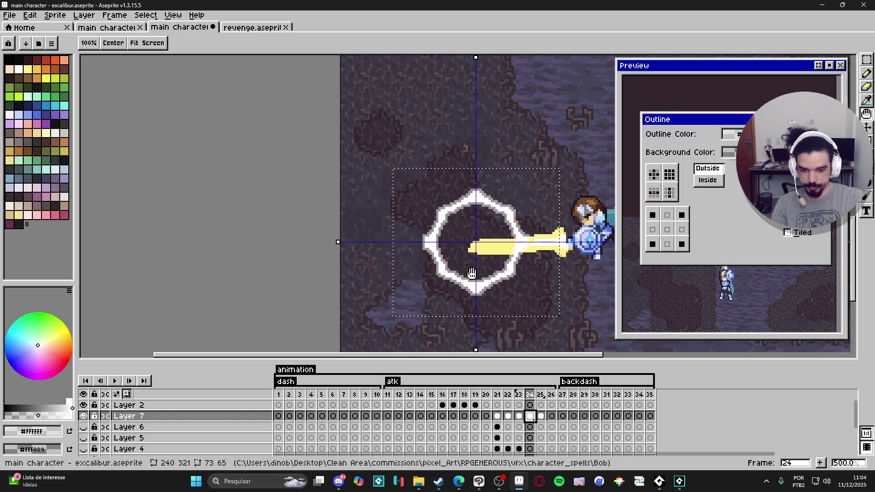
click(653, 173)
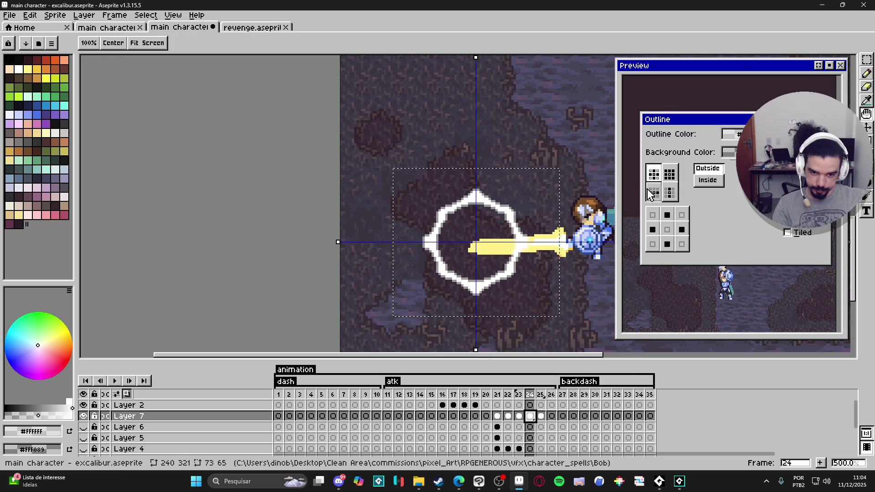
key(Return)
click(543, 416)
key(shift+o)
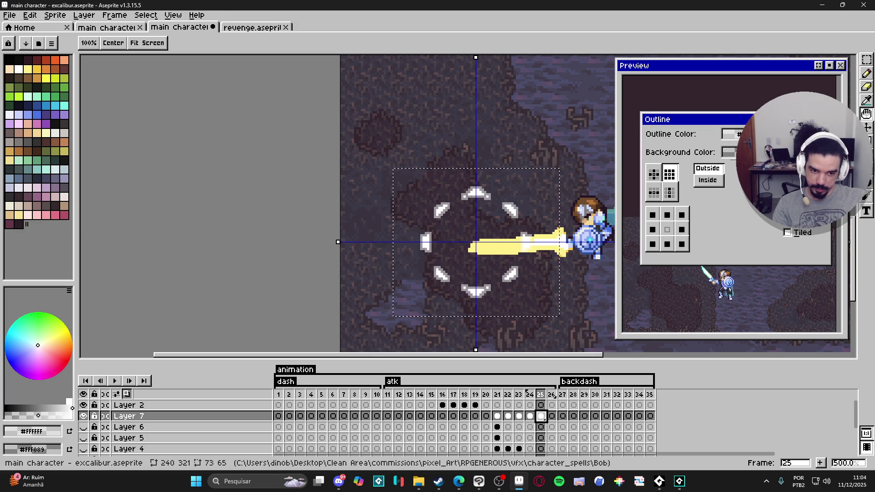
key(Return)
Step: Recheck frames 23–24 and confirm the outline on frame 24's ring and frame 25's sparks
click(519, 416)
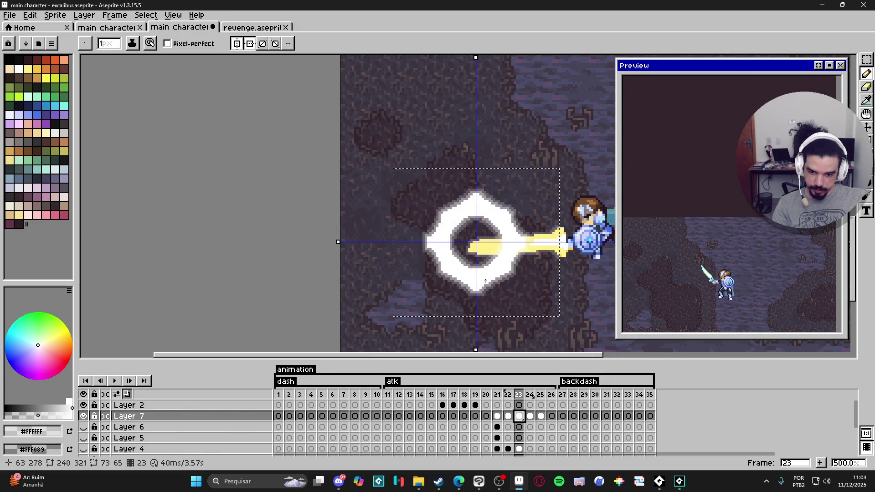
scroll(485, 281, up, 5)
key(i)
key(b)
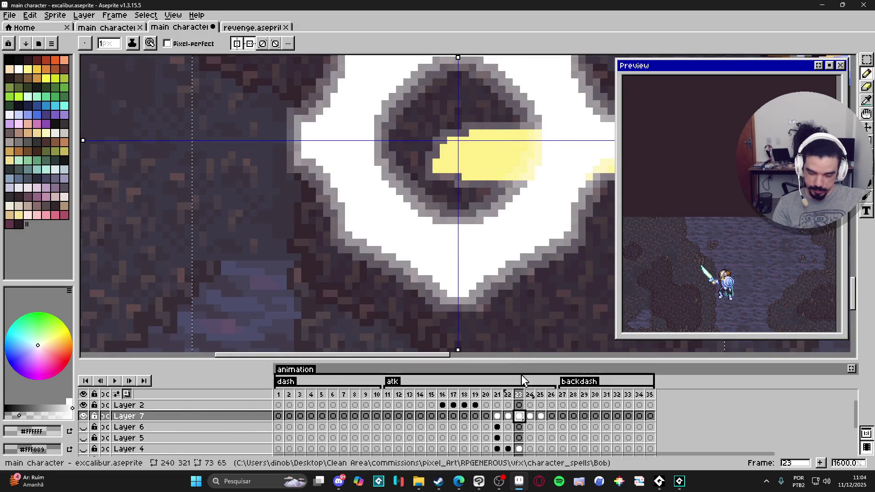
click(529, 416)
scroll(491, 289, down, 4)
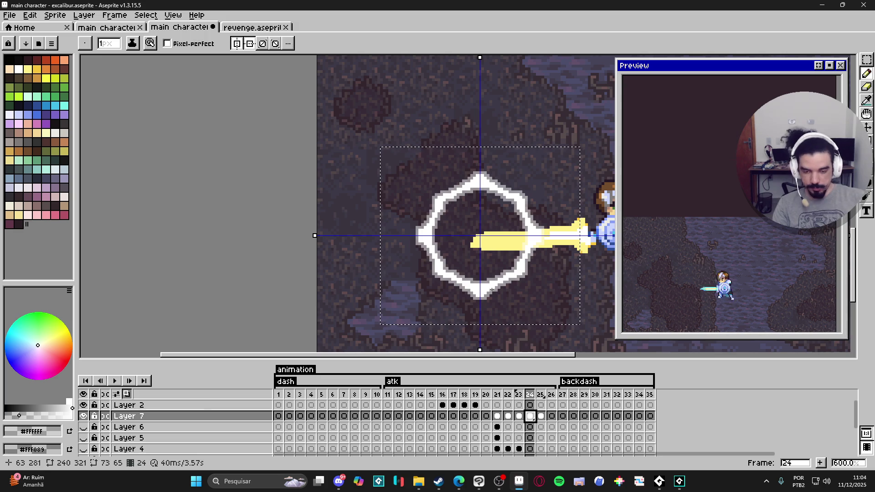
key(shift+o)
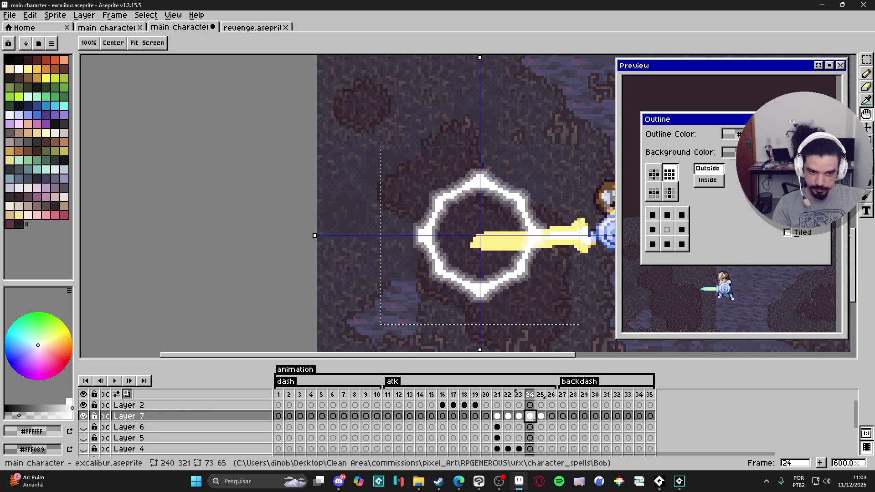
key(Escape)
click(543, 416)
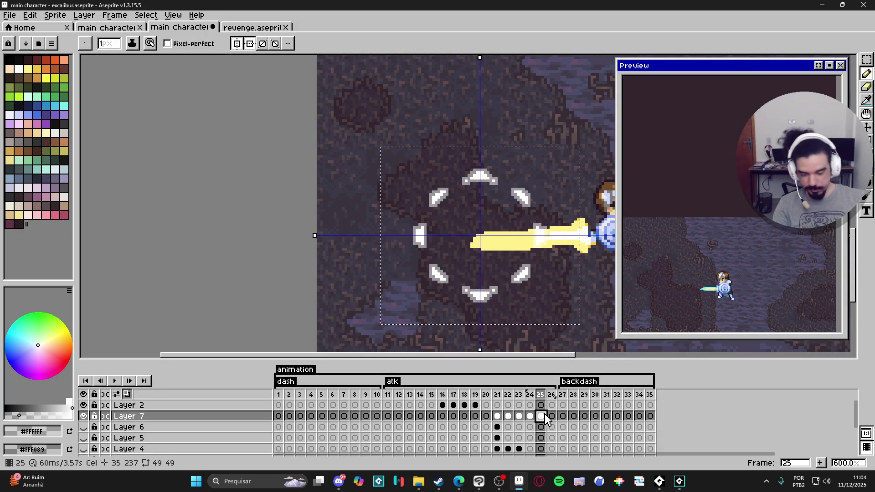
key(shift+o)
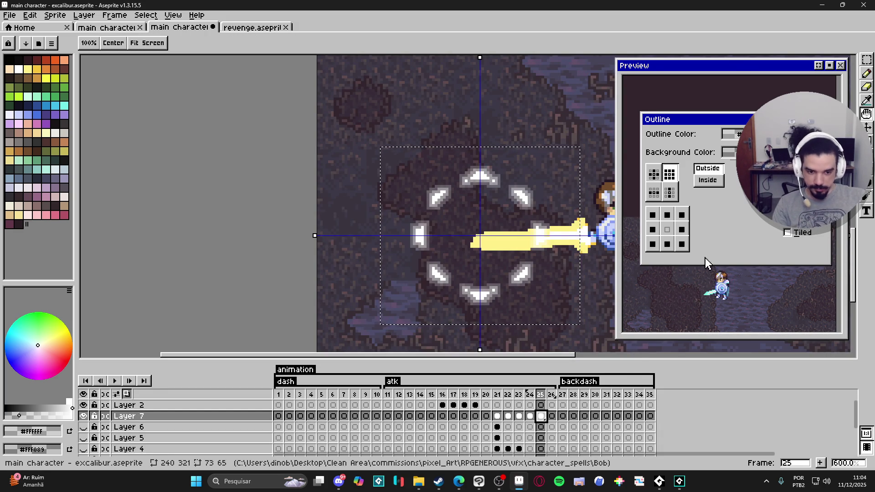
key(Return)
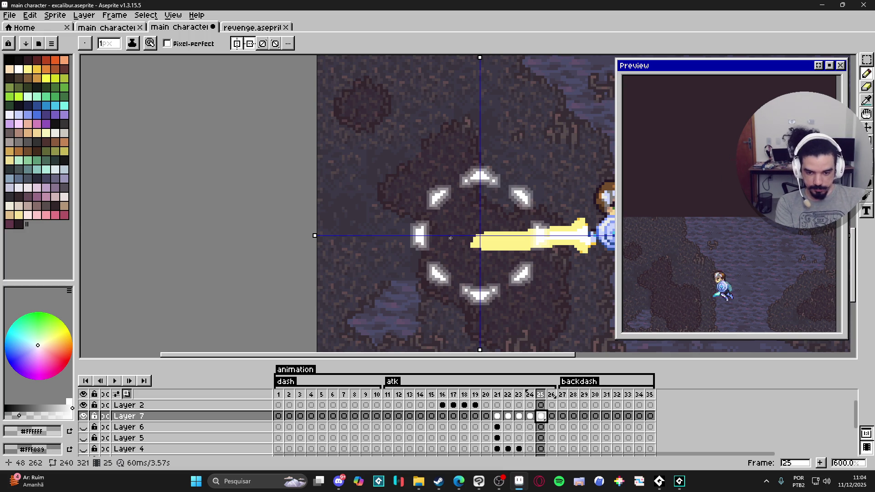
Step: Make frame 24's ring cel partly transparent and fade frame 25's Layer 7 cel to 18% opacity
double_click(541, 416)
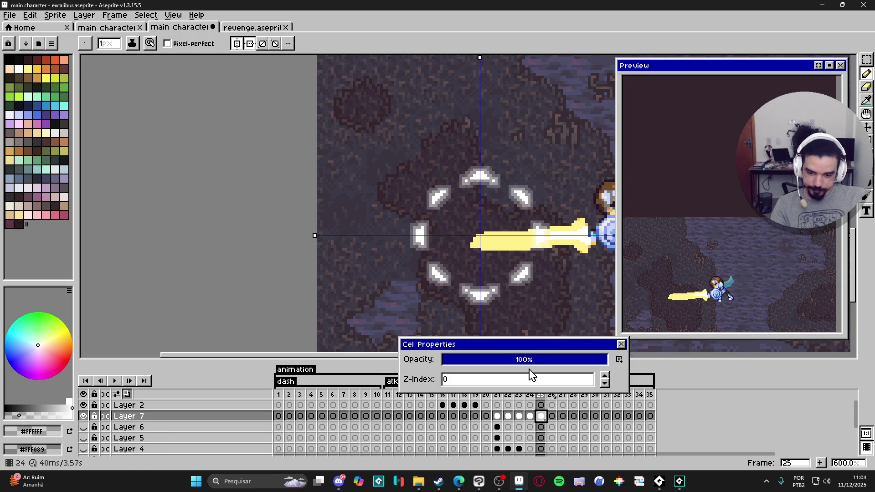
click(524, 360)
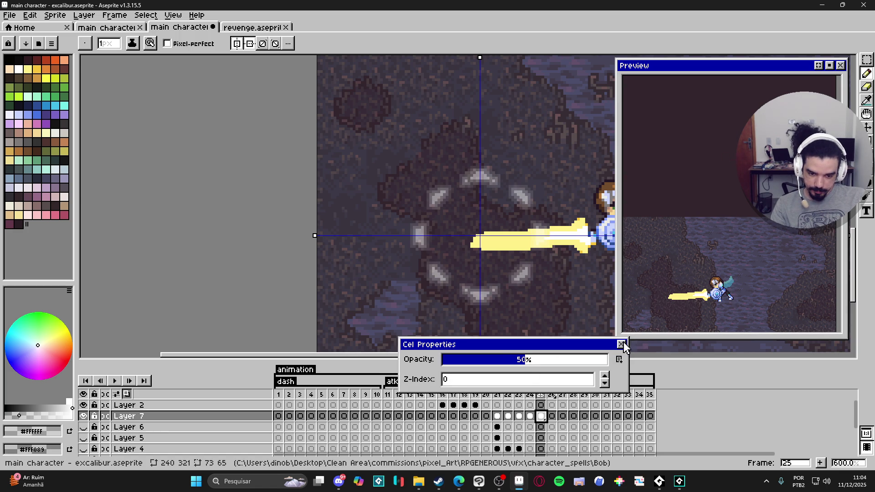
click(621, 345)
double_click(530, 417)
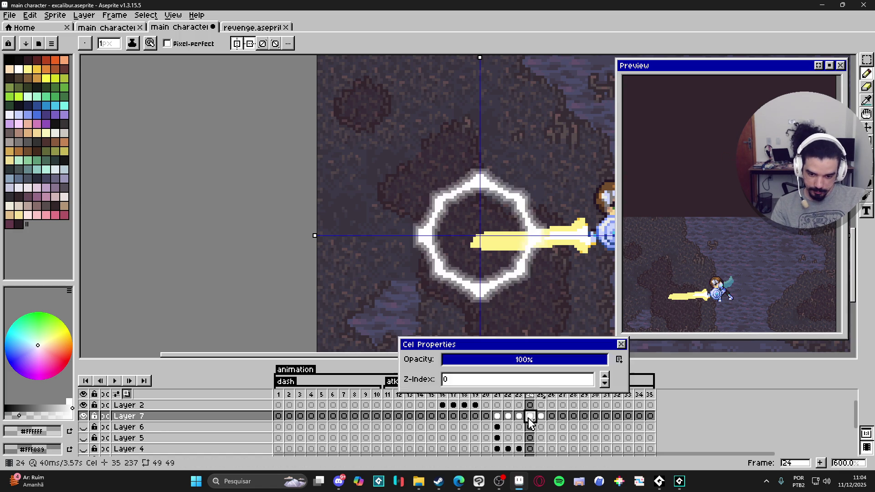
click(524, 360)
click(621, 345)
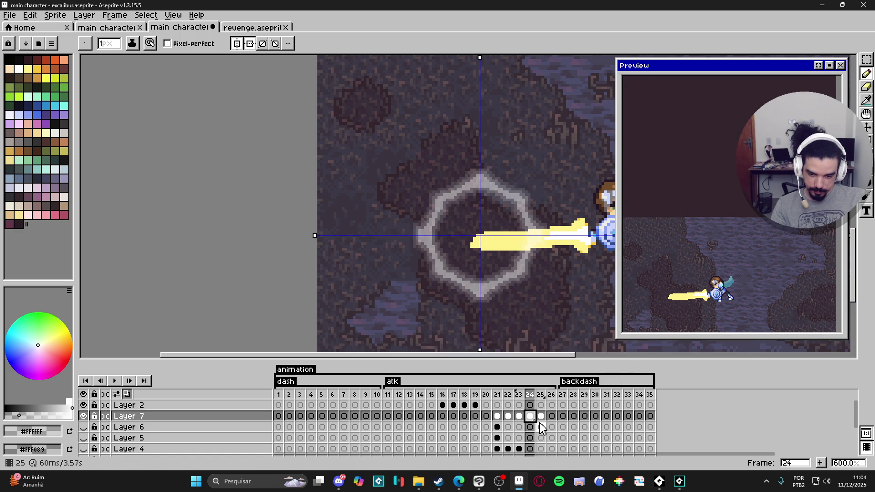
double_click(541, 416)
click(473, 359)
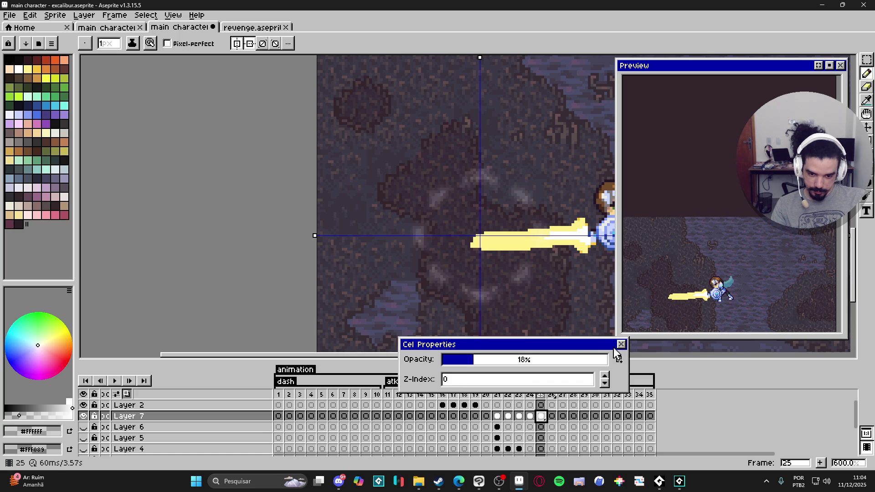
click(621, 344)
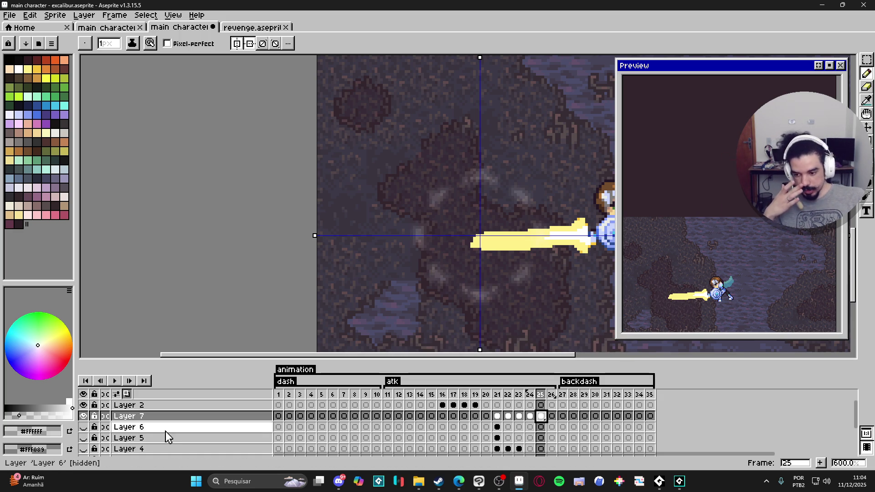
Step: Show Layer 6 again, pan the Preview, and open Layer 7's Layer Properties
click(83, 428)
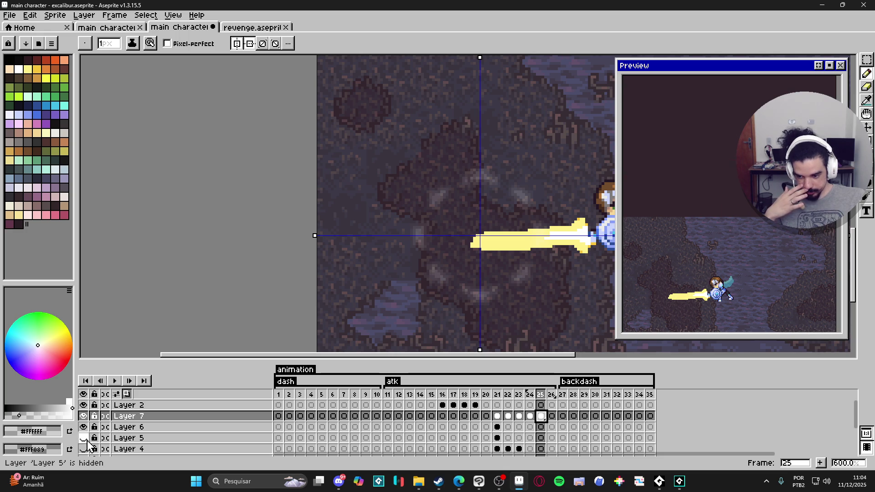
scroll(88, 443, down, 2)
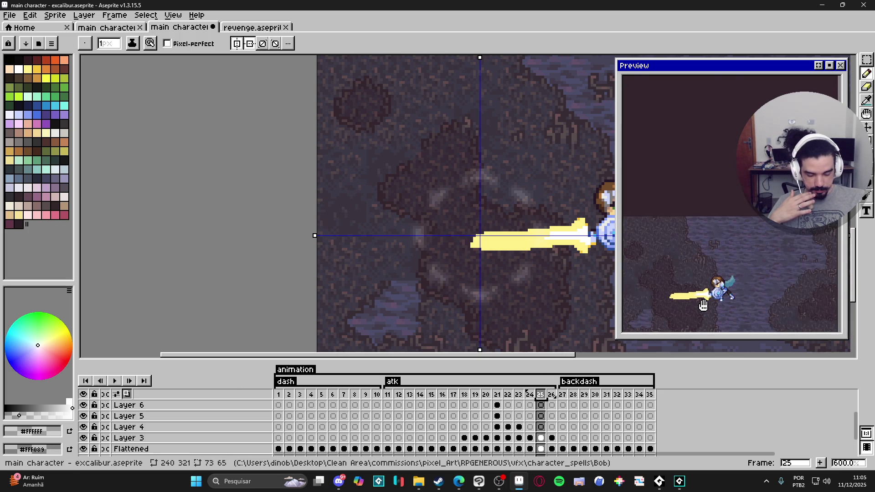
drag(703, 305, 727, 301)
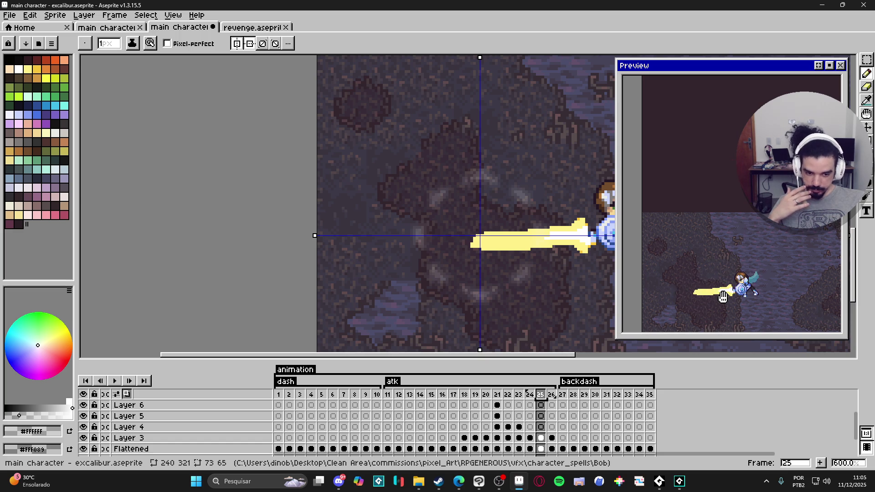
scroll(399, 454, up, 2)
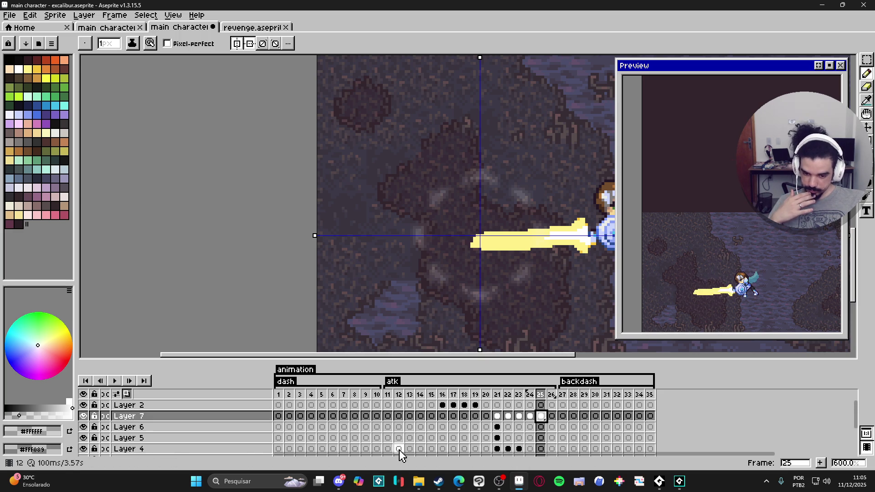
double_click(137, 417)
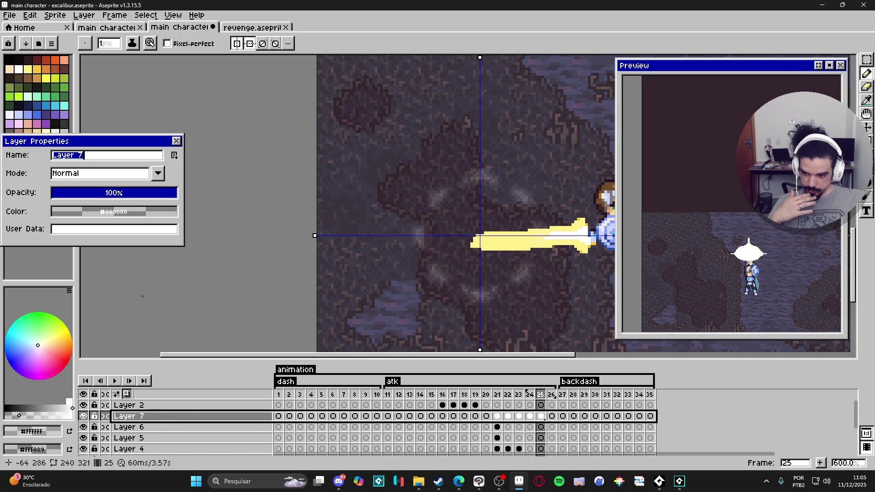
Step: Try Screen and Addition blending on Layer 7, settle on Screen at 100% opacity
click(109, 173)
click(90, 245)
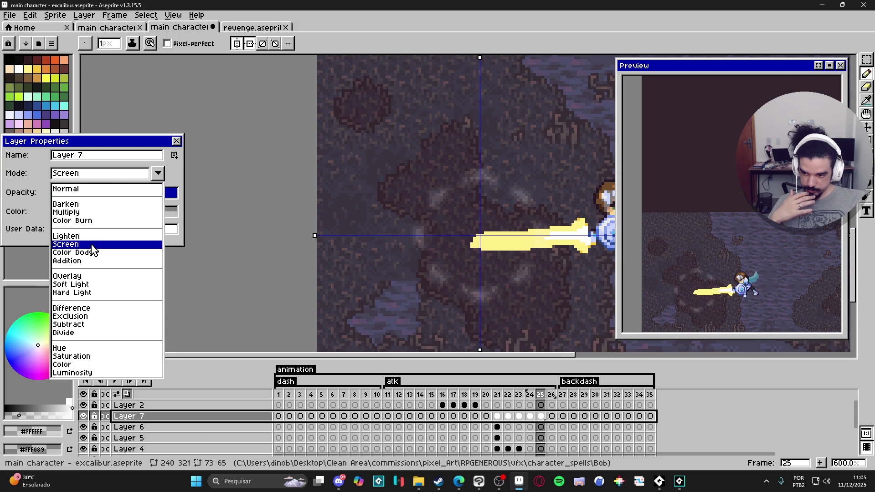
click(157, 176)
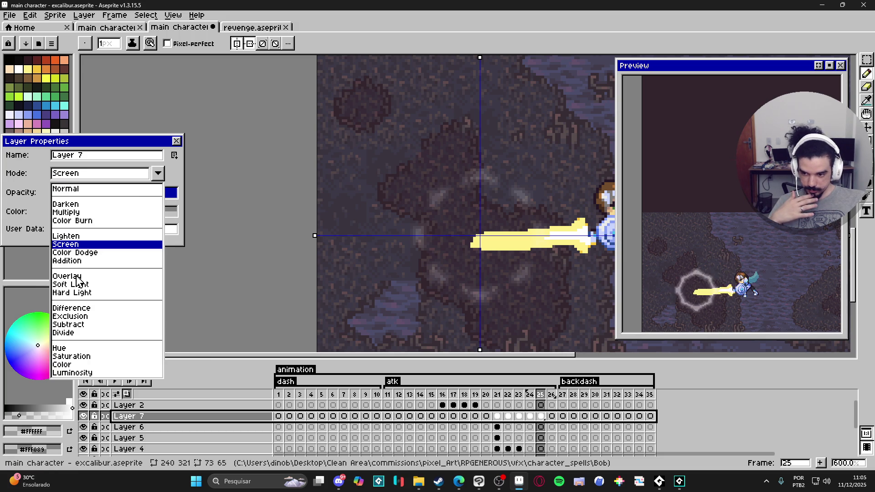
click(73, 261)
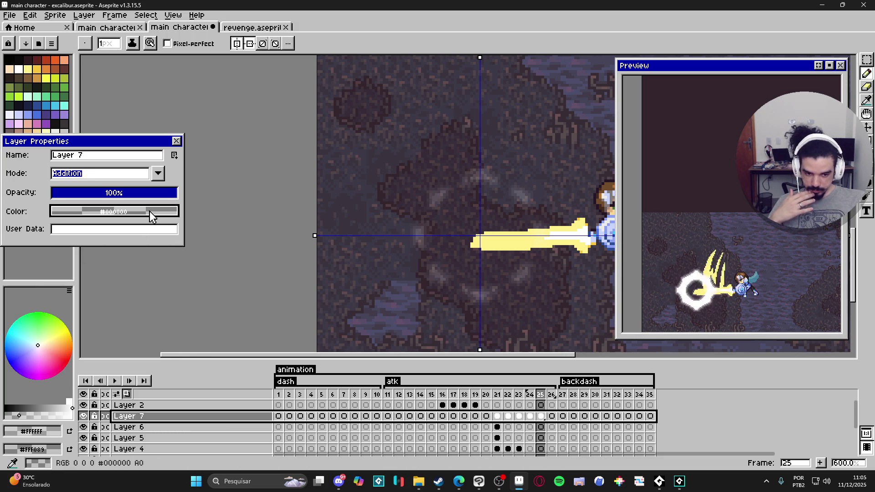
click(141, 176)
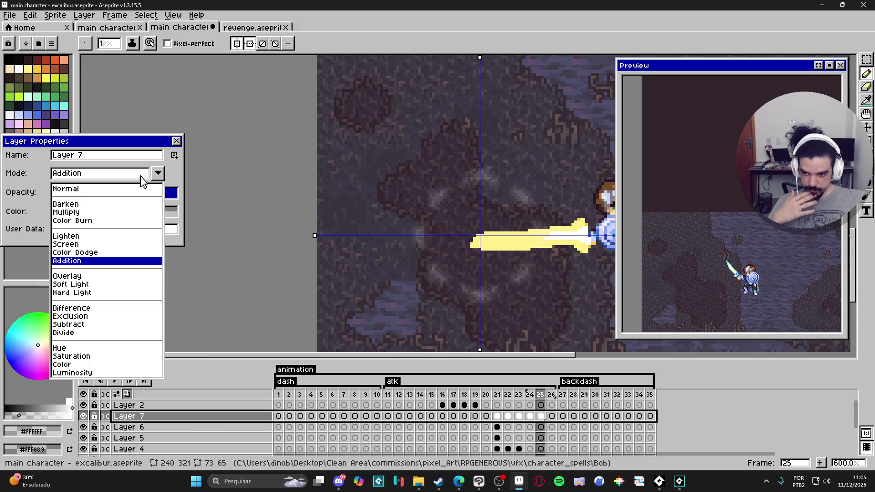
click(78, 245)
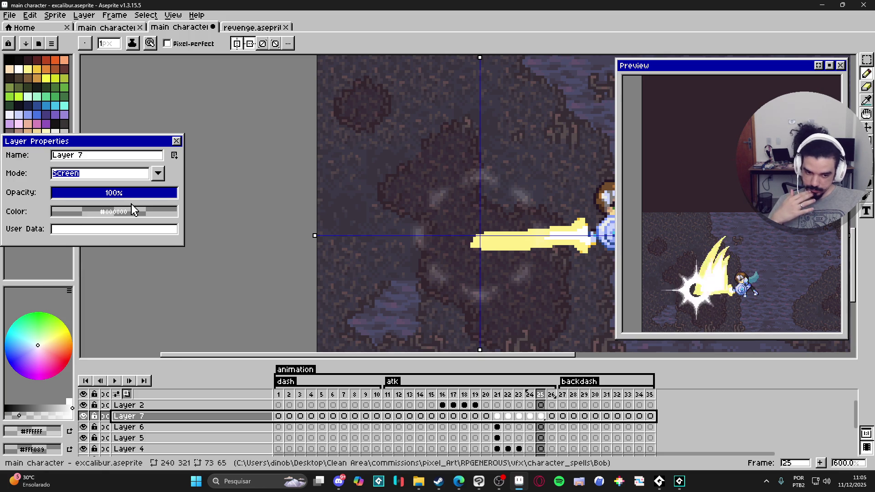
click(177, 141)
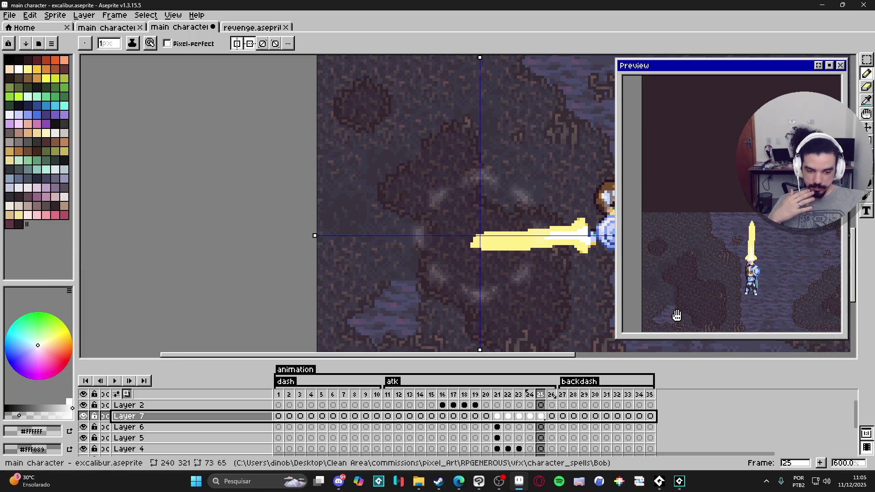
Step: Play the animation and step through the slash frames 19 to 22
scroll(447, 274, right, 3)
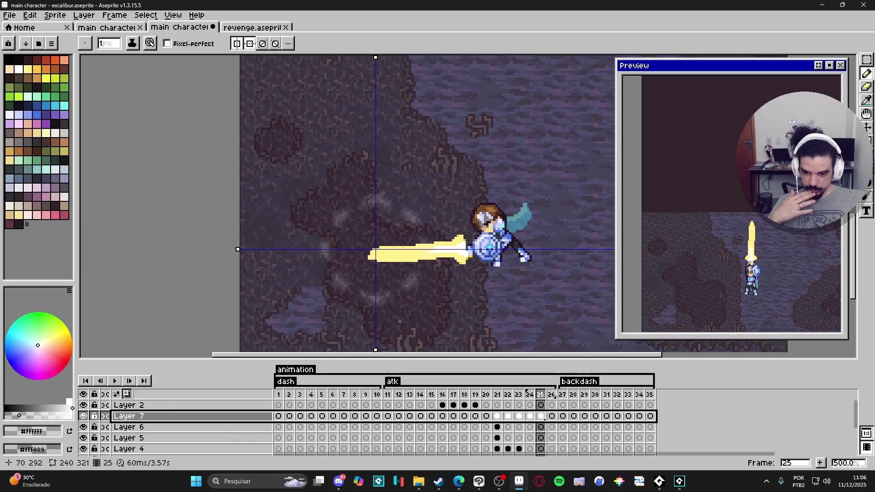
click(119, 381)
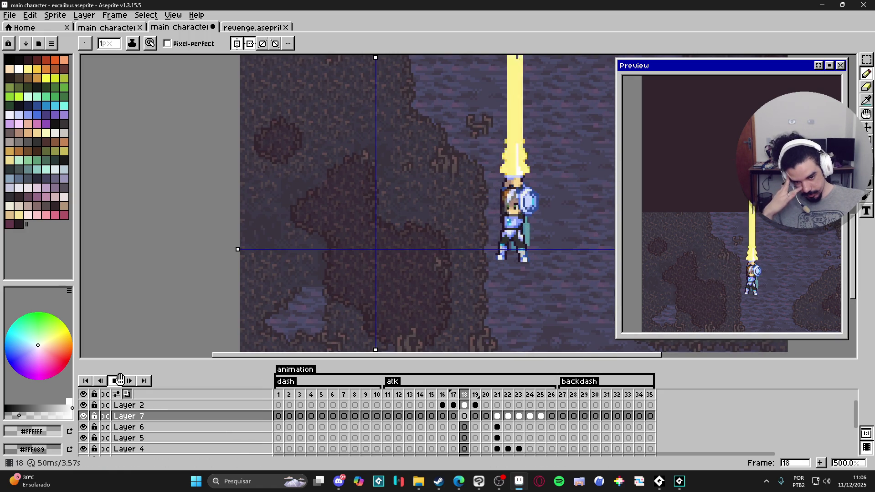
scroll(416, 282, down, 1)
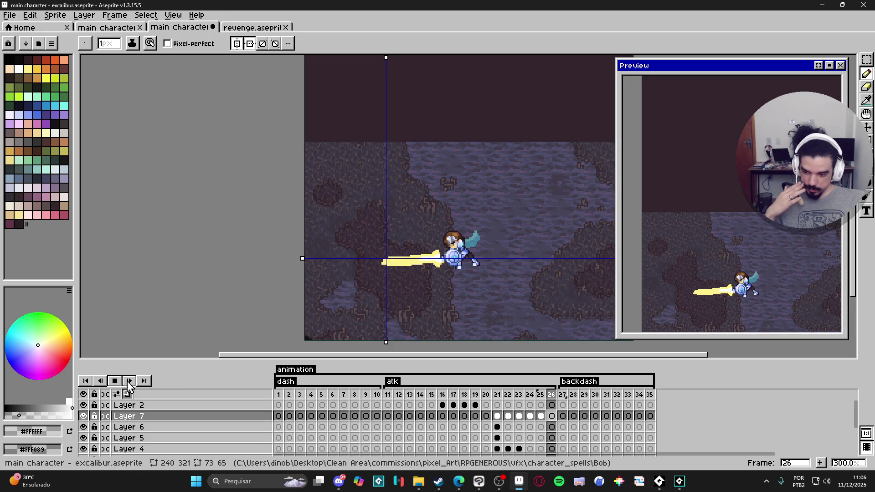
click(442, 395)
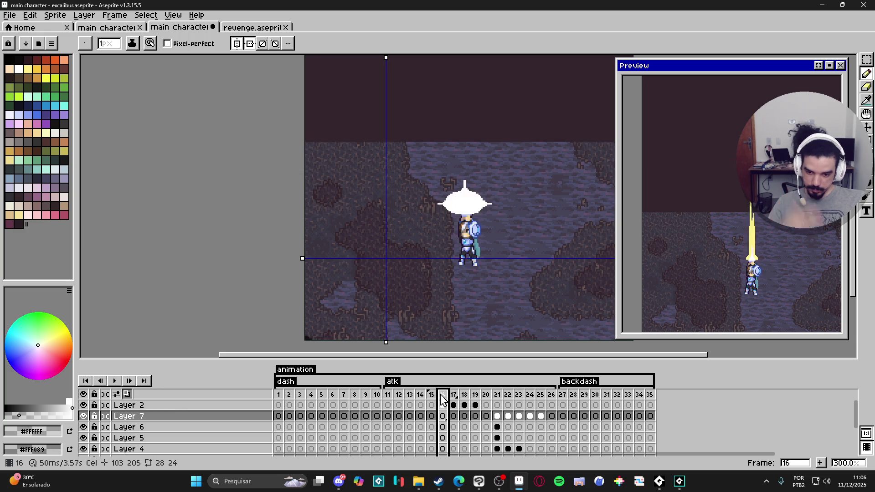
key(Right)
key(Right)
key(Right)
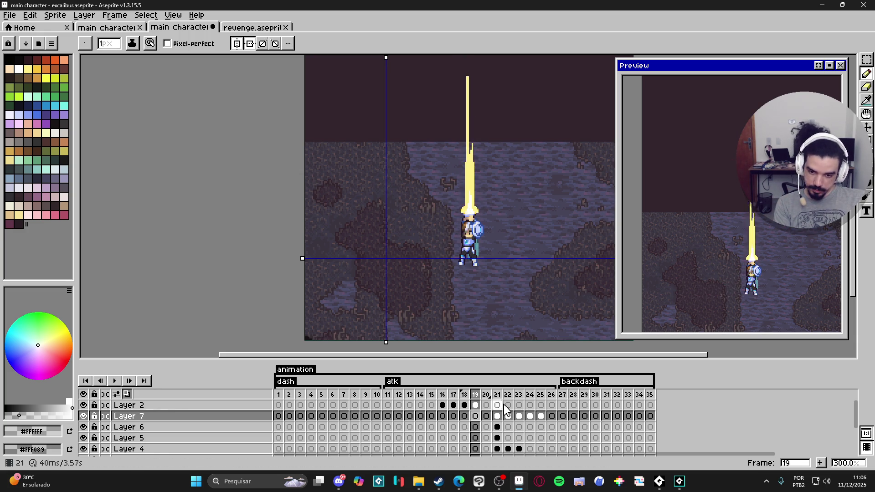
key(Right)
key(Right)
key(Right)
key(Left)
key(Left)
key(Right)
key(Right)
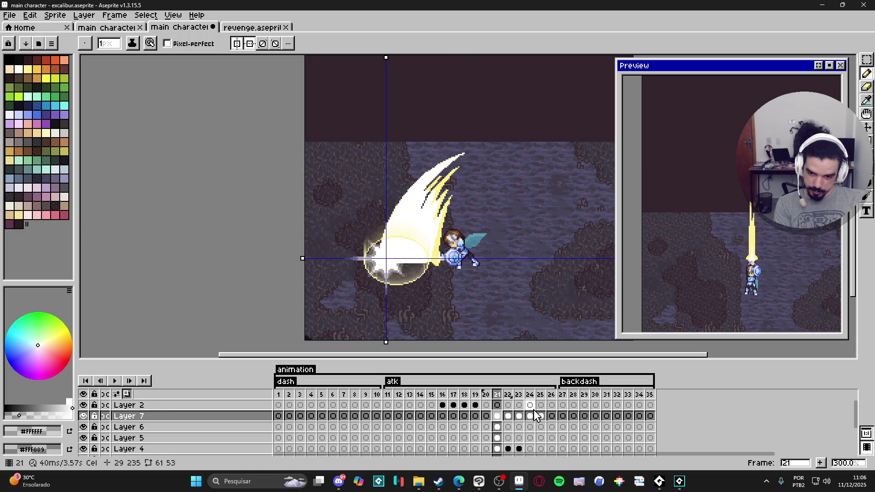
Step: Undo the opacity change on Layer 7's frame 23 ring cel
click(519, 416)
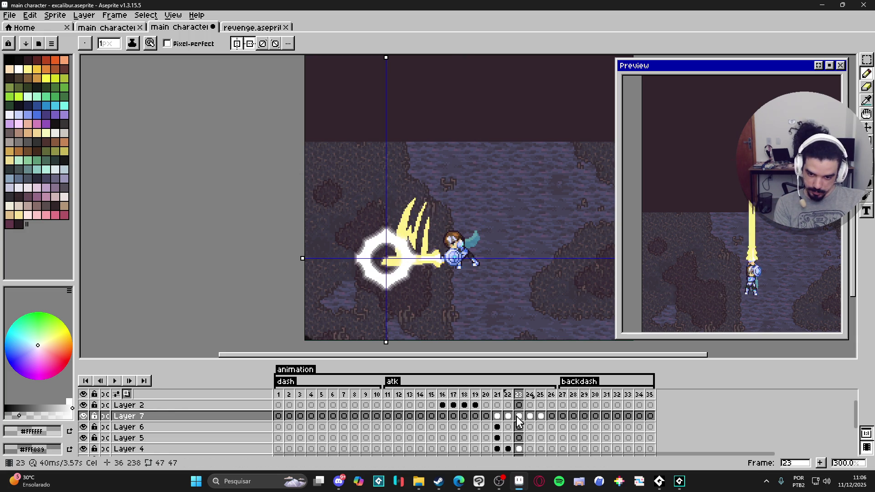
double_click(519, 416)
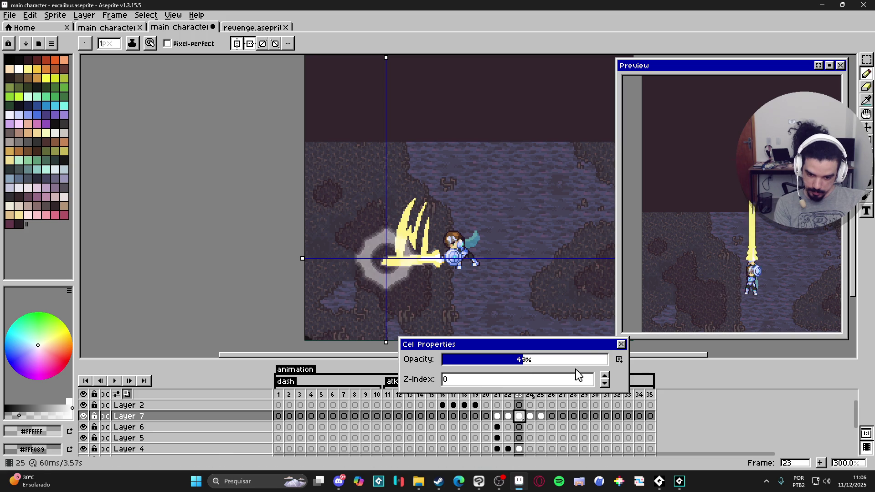
click(621, 344)
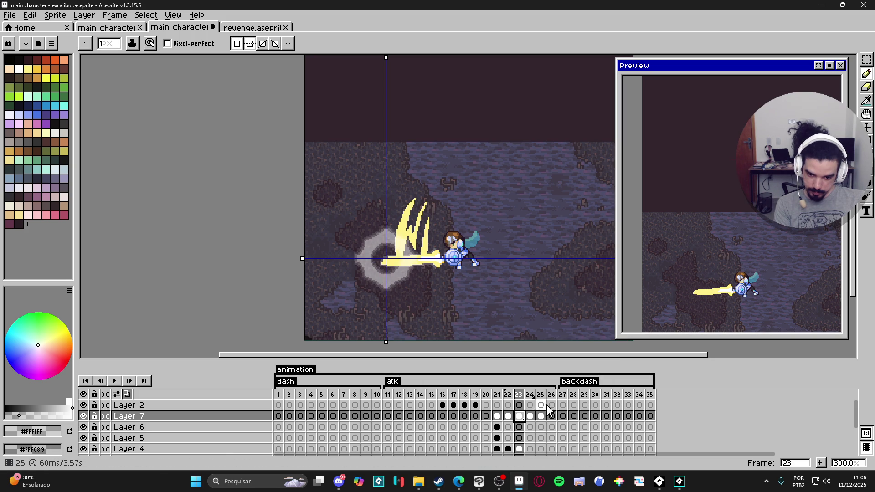
double_click(520, 416)
key(ctrl+z)
click(621, 344)
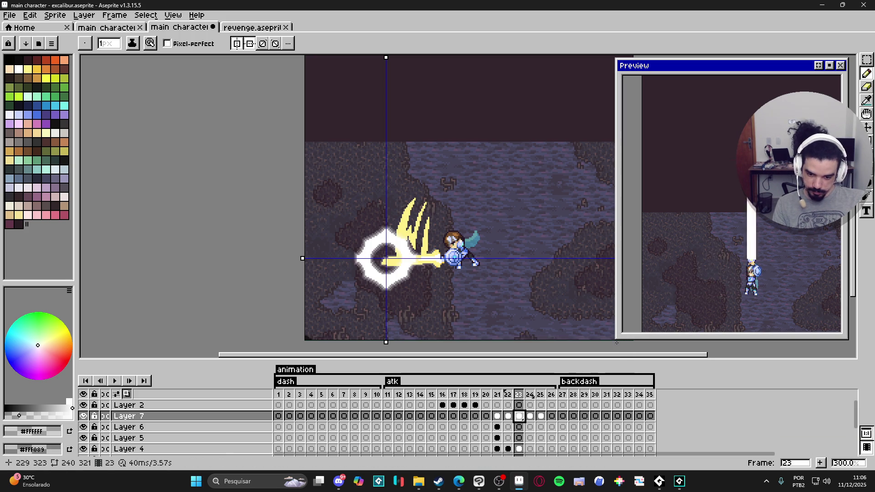
Step: Set Layer 4's frame 23 cel to 50% opacity
key(v)
ctrl+click(397, 214)
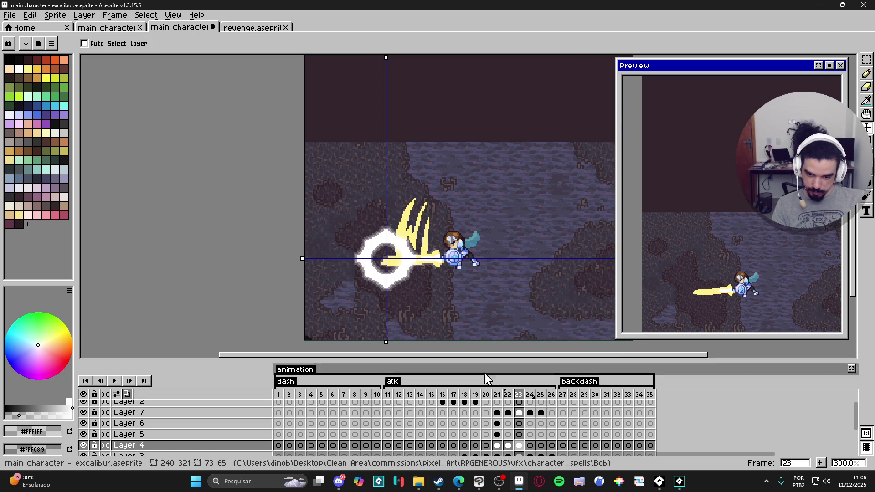
click(509, 446)
click(519, 446)
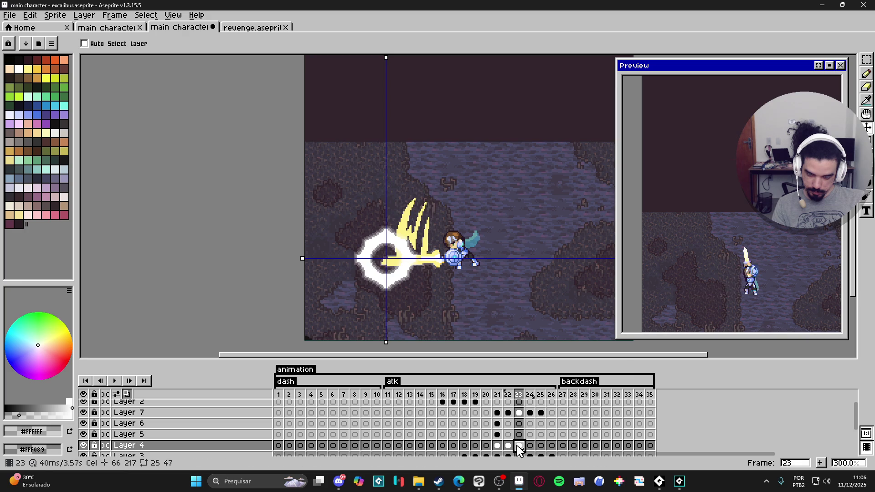
double_click(519, 445)
click(524, 359)
click(621, 344)
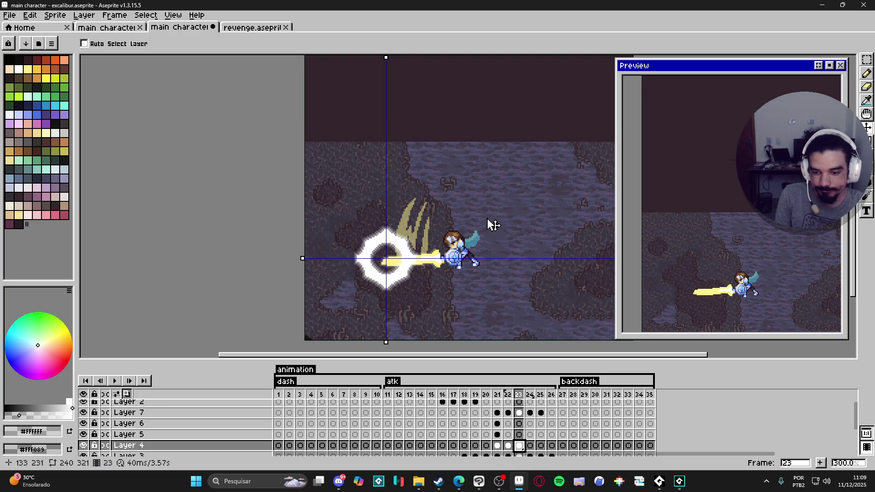
Step: Compare the sword slash in frames 21 and 22
scroll(490, 301, down, 1)
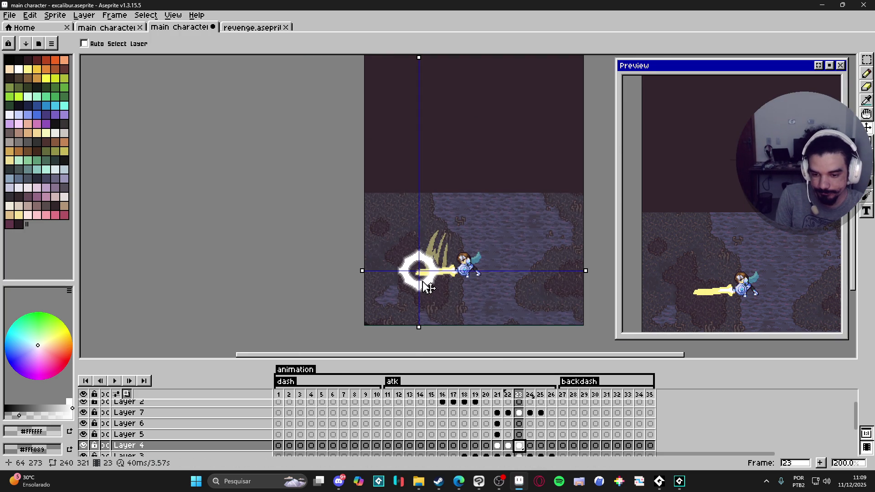
scroll(429, 288, up, 1)
scroll(426, 313, down, 1)
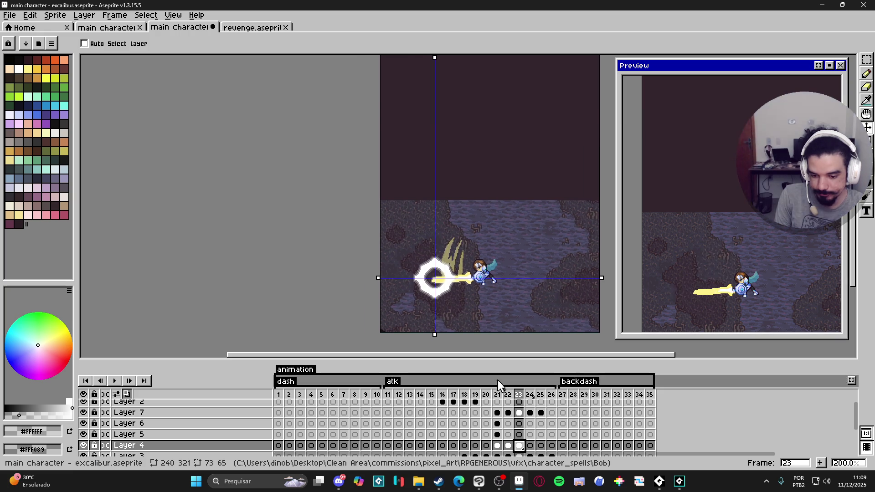
click(508, 395)
click(497, 394)
click(508, 398)
click(501, 398)
scroll(452, 298, up, 4)
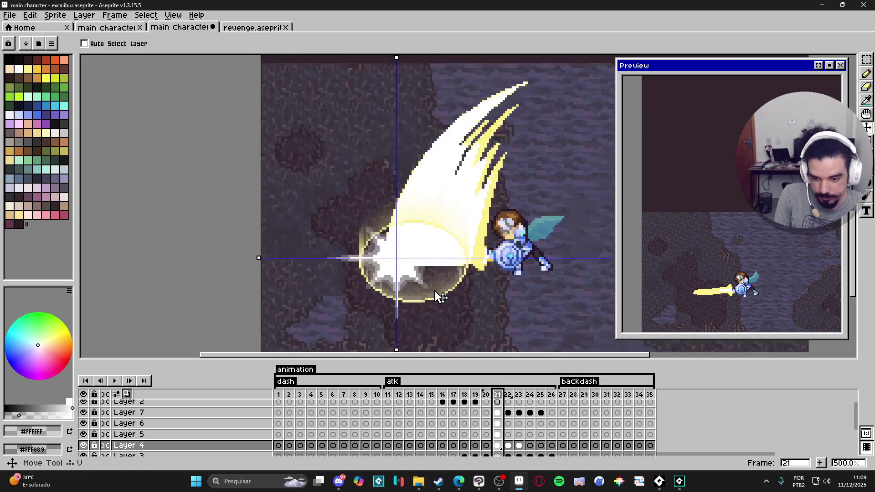
Step: Hide Layer 6's glow and make Layer 5 active and hidden
click(420, 309)
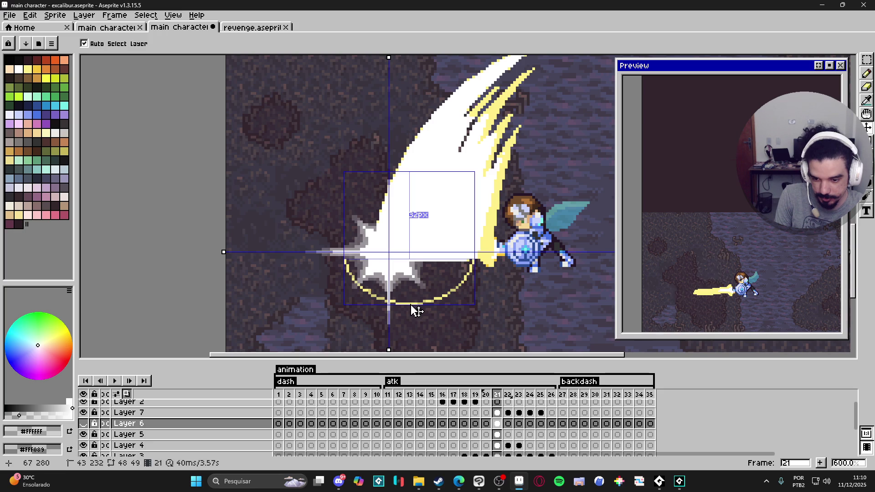
click(128, 434)
click(84, 435)
scroll(455, 279, down, 2)
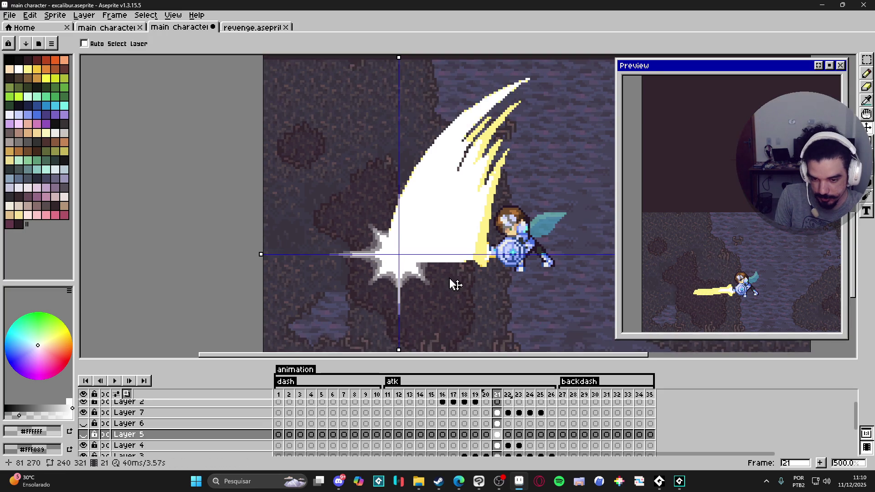
Step: Step through frames 22 to 25, then centre and enlarge the Preview on the character
click(508, 395)
click(519, 395)
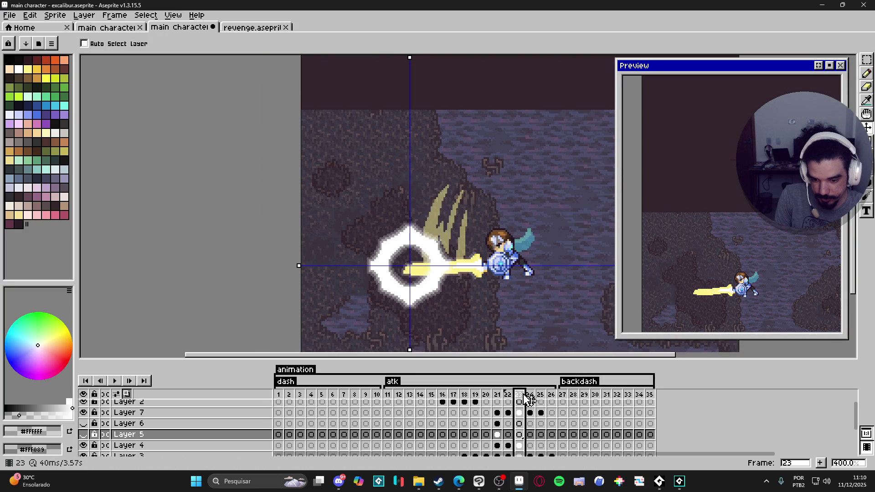
click(531, 396)
click(541, 397)
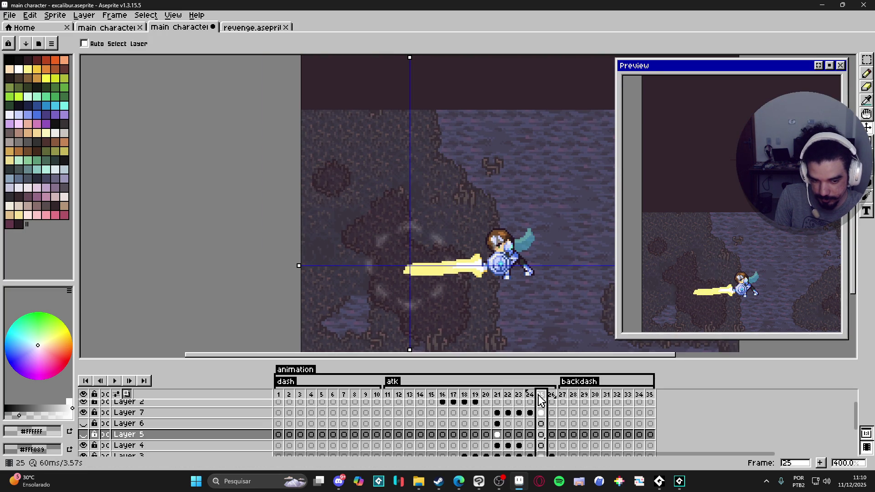
scroll(748, 283, up, 2)
drag(736, 287, 822, 286)
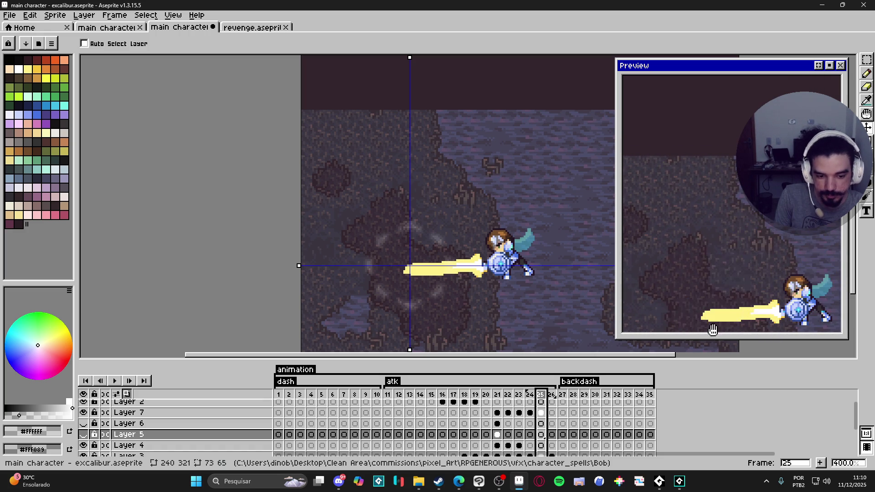
mouse_move(732, 337)
mouse_down()
mouse_move(725, 389)
mouse_move(734, 366)
mouse_up()
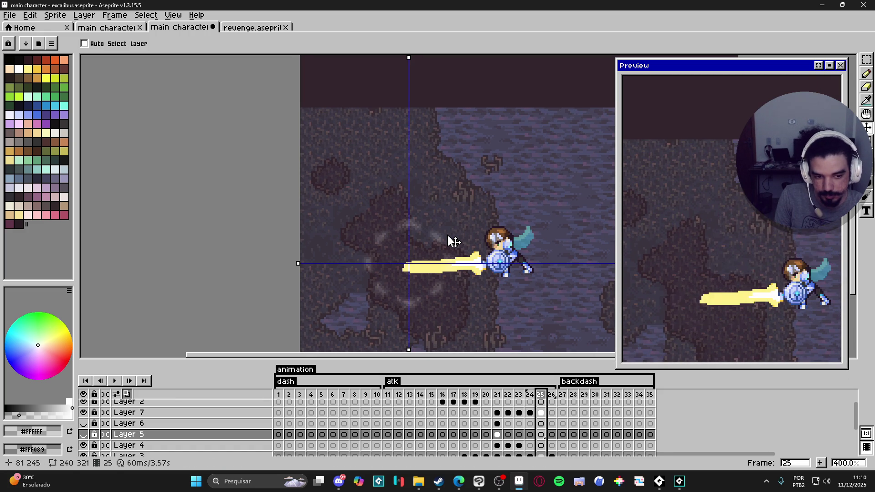
scroll(429, 253, down, 1)
drag(429, 252, 430, 256)
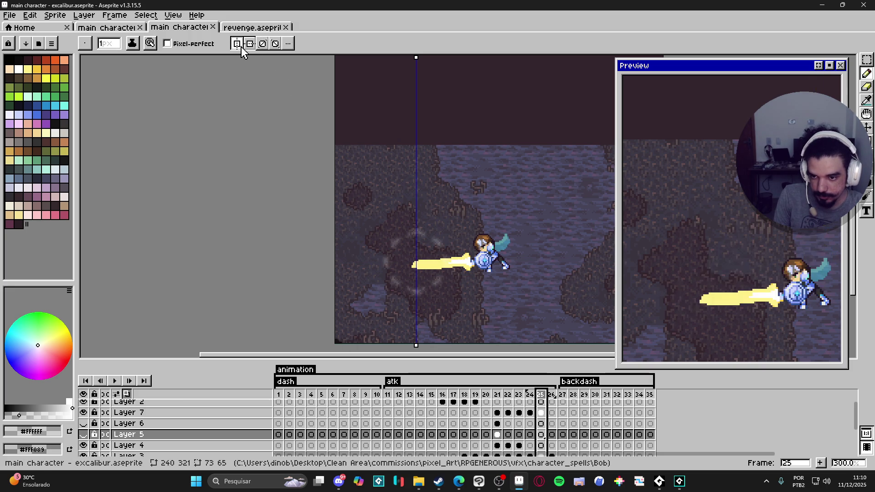
scroll(464, 276, up, 1)
key(Up)
key(Up)
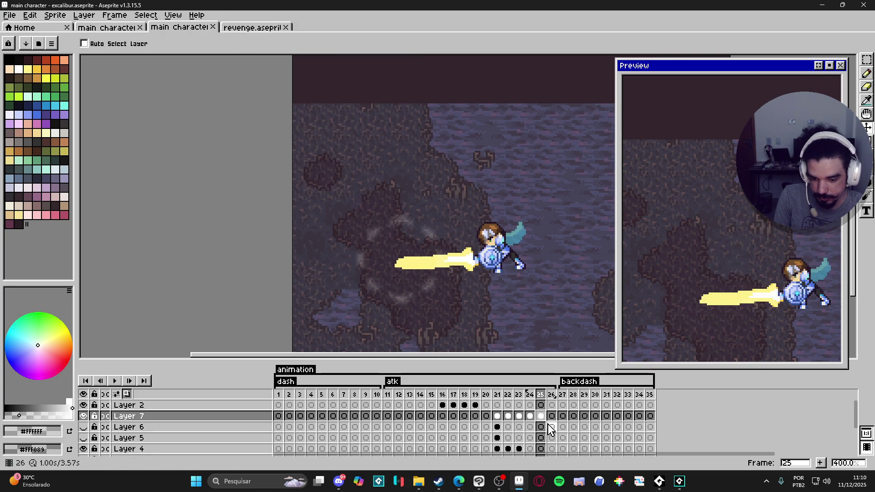
Step: Show Layer 7, add a new Layer 8, and eyedrop the sword tip's yellow
click(84, 416)
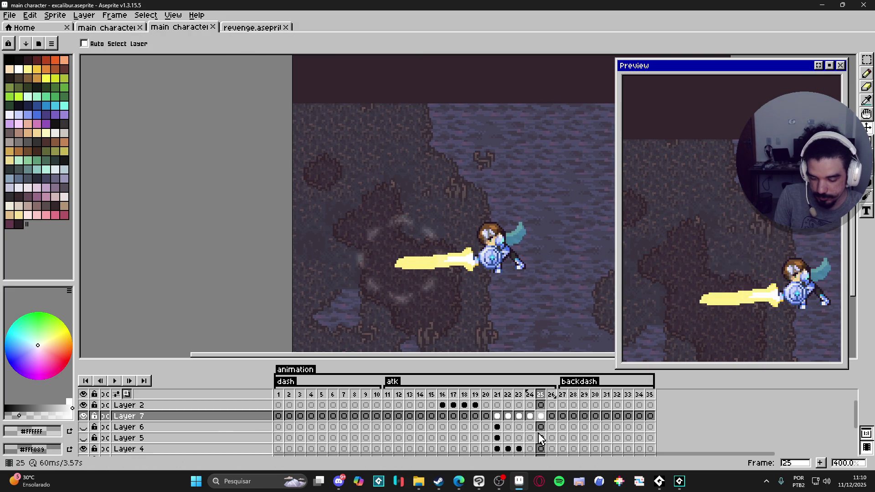
key(shift+n)
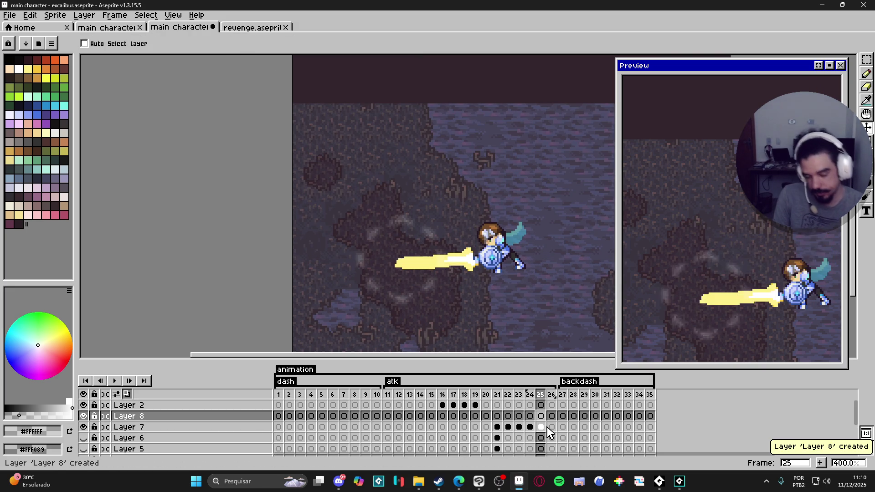
alt+click(409, 260)
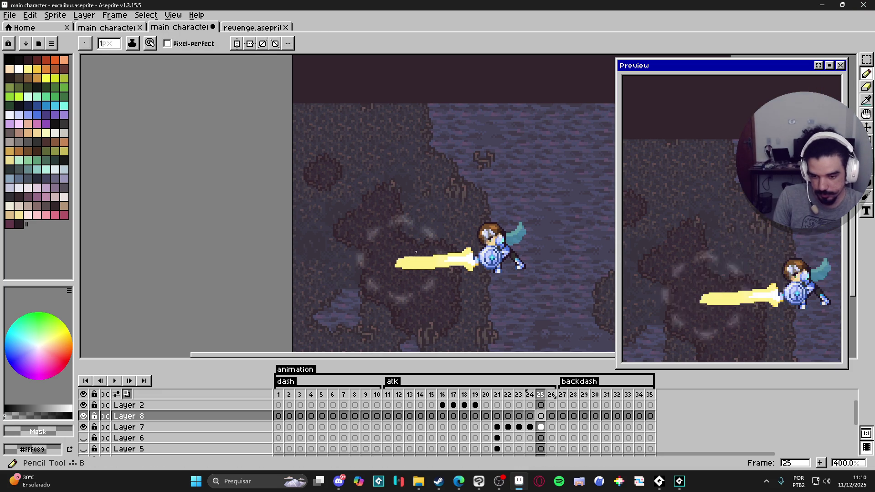
ctrl+click(409, 261)
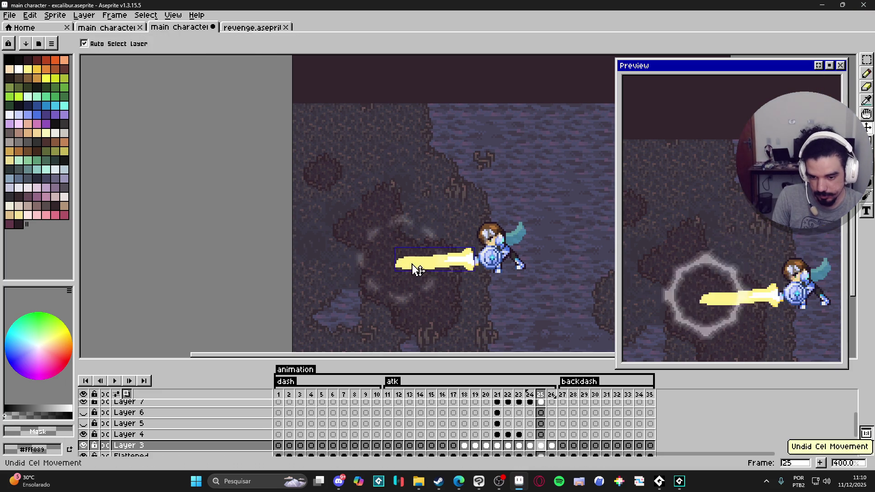
key(i)
click(278, 43)
click(279, 58)
key(b)
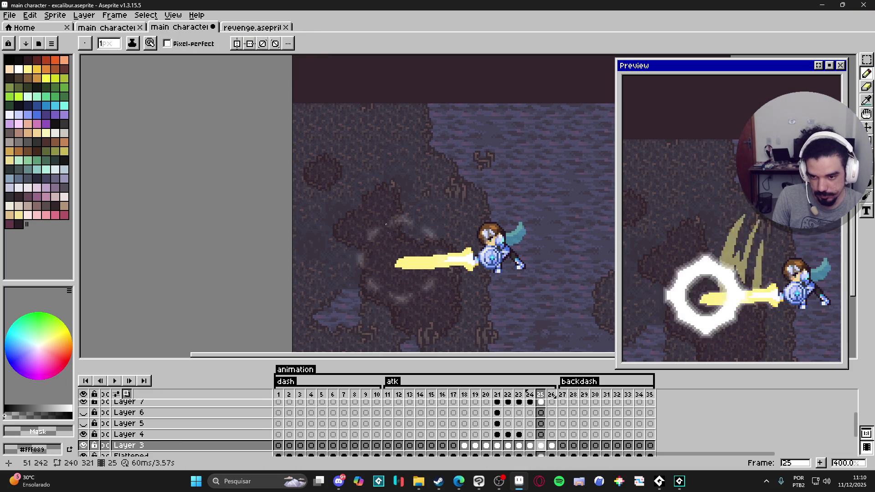
scroll(537, 430, up, 2)
click(541, 416)
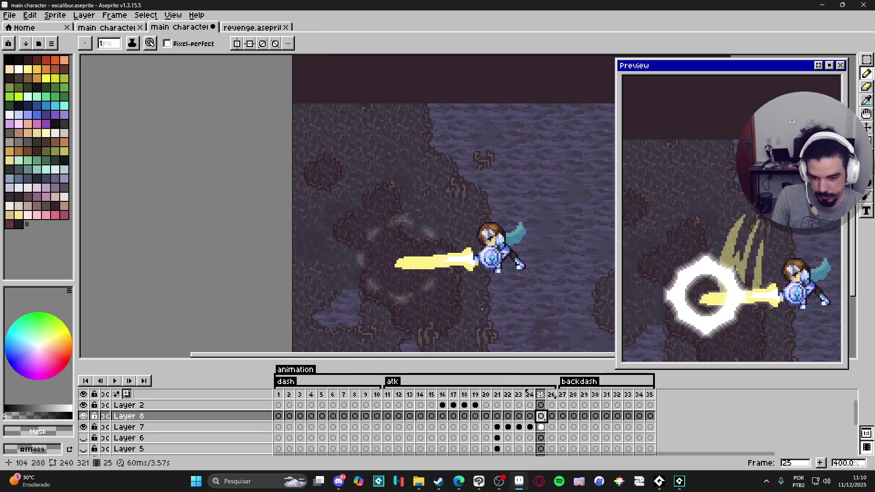
alt+click(395, 263)
Step: Pencil a spiky yellow burst outline of zigzag spikes around the sword tip
drag(394, 263, 367, 233)
drag(363, 190, 335, 167)
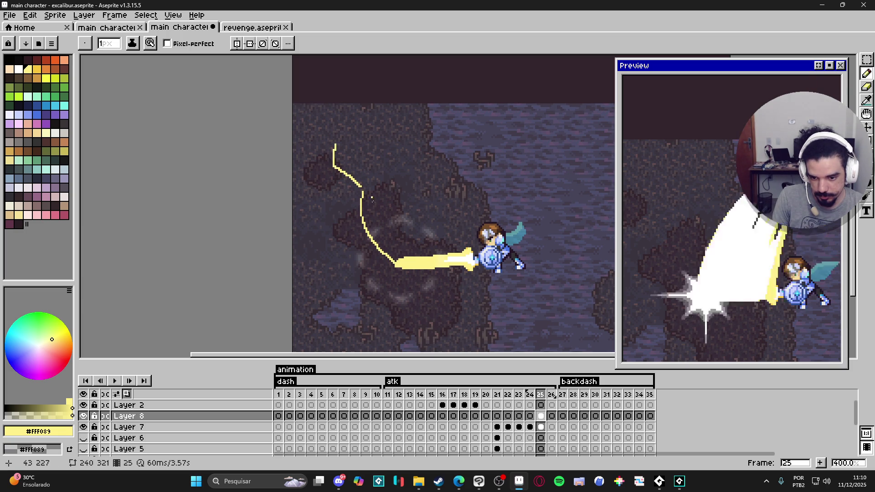
mouse_move(467, 156)
mouse_down()
mouse_move(452, 164)
mouse_move(428, 145)
mouse_up()
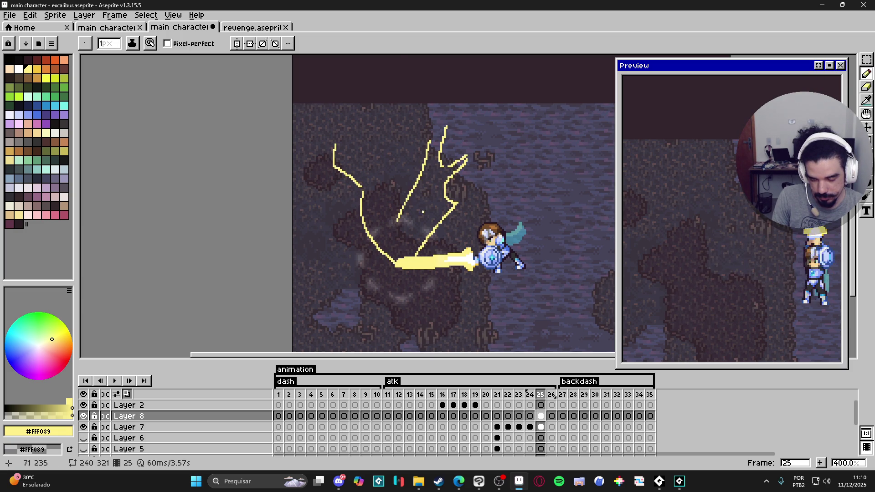
key(ctrl+z)
key(ctrl+z)
key(ctrl+z)
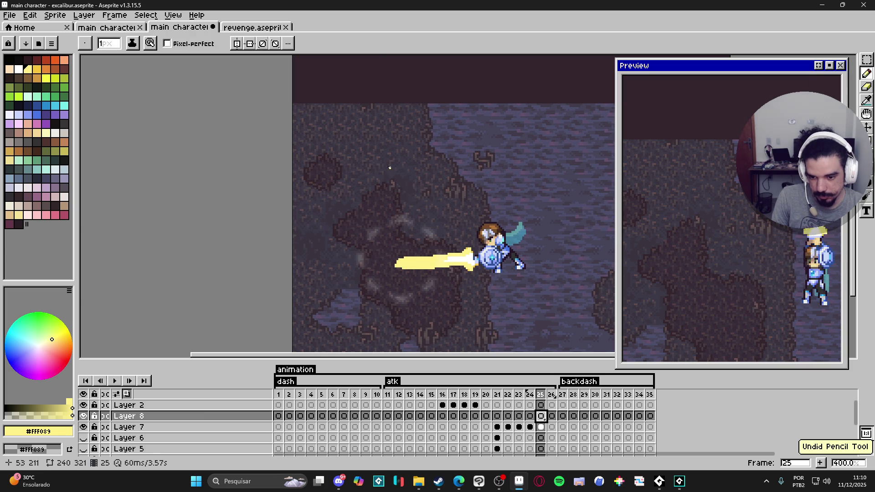
drag(384, 185, 379, 196)
mouse_move(331, 176)
mouse_down()
mouse_move(375, 251)
mouse_move(339, 235)
mouse_move(376, 272)
mouse_up()
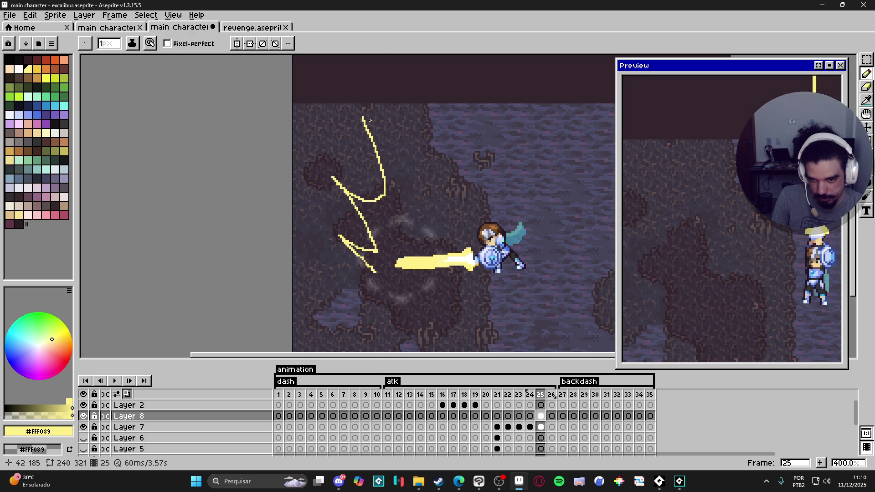
drag(370, 120, 375, 143)
mouse_move(390, 180)
mouse_down()
mouse_move(414, 221)
mouse_move(457, 198)
mouse_move(435, 257)
mouse_up()
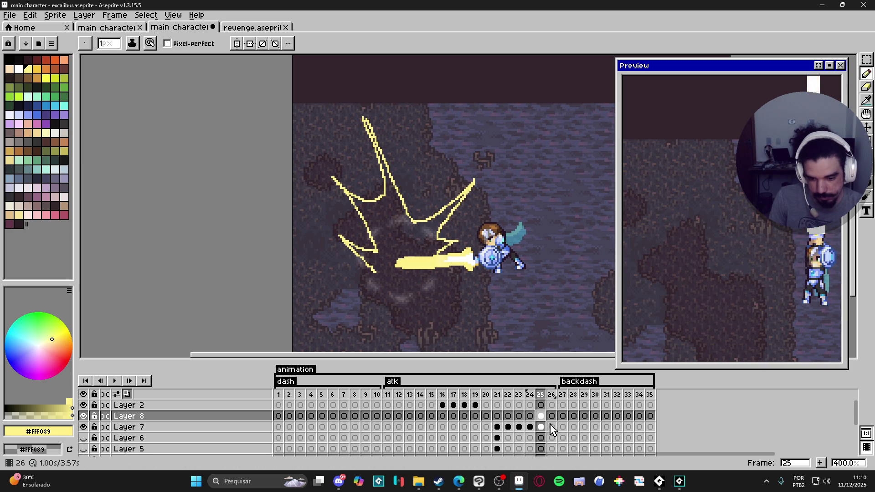
Step: Move Layer 8's burst cel from frame 25 to frame 21 over the white slash
click(497, 417)
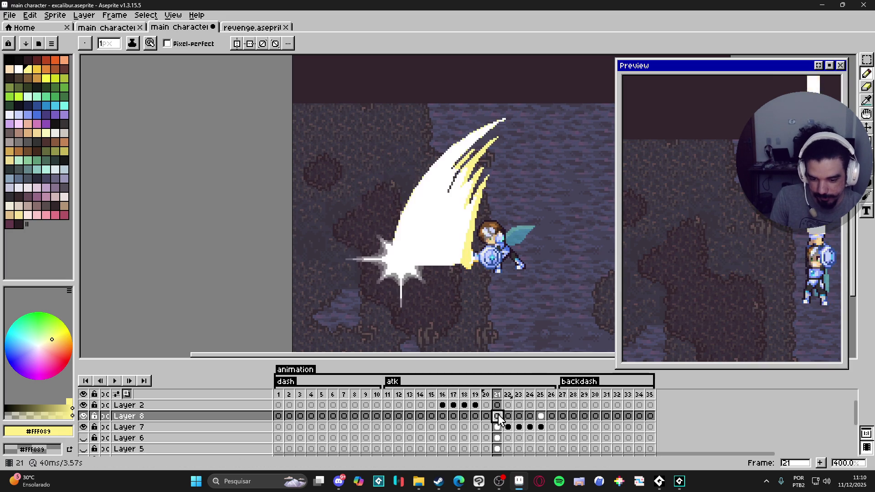
click(541, 417)
click(497, 416)
click(541, 417)
drag(541, 417, 497, 416)
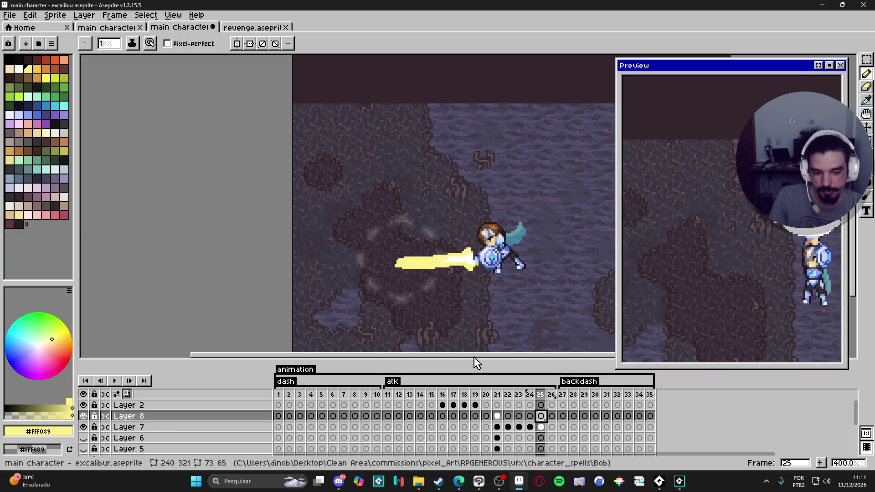
click(498, 416)
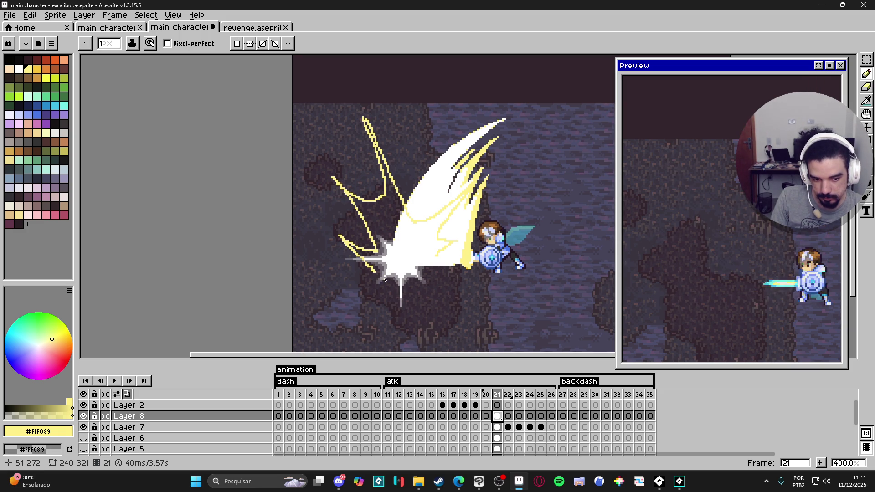
Step: Hide Layer 7's white flash and close the bottom of the yellow burst outline
key(v)
ctrl+click(400, 273)
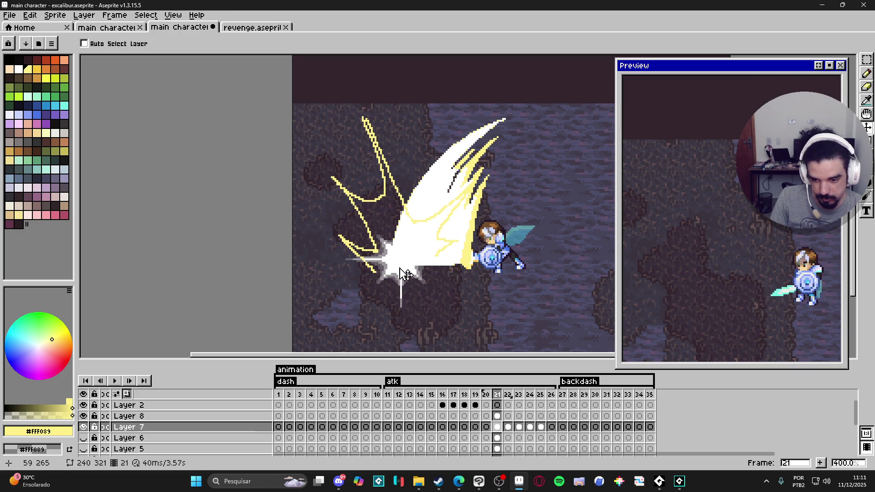
click(83, 427)
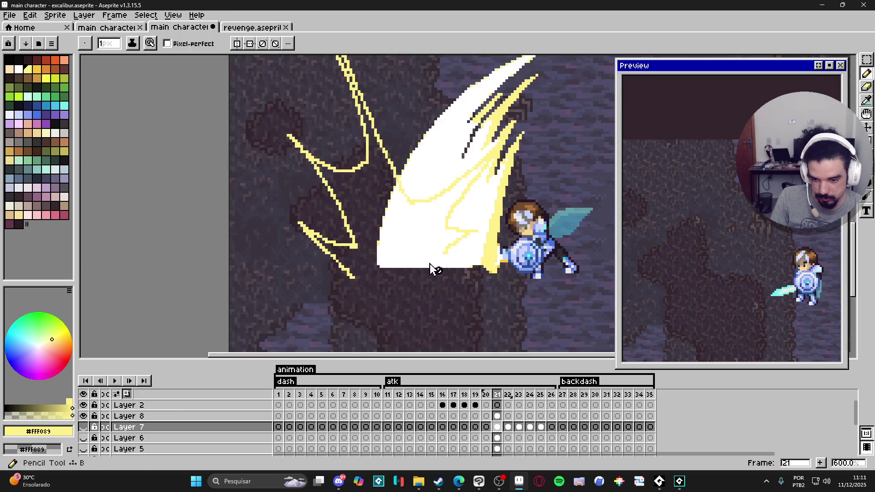
scroll(406, 271, up, 3)
ctrl+click(445, 251)
key(b)
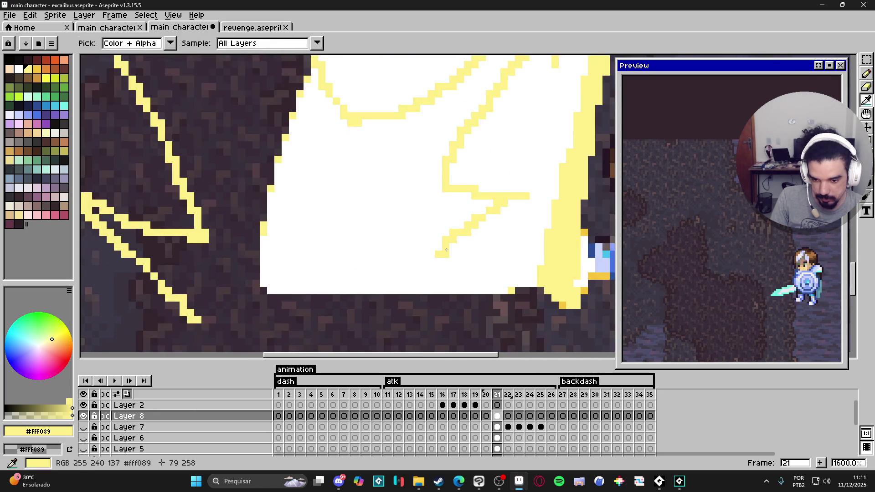
shift+click(402, 272)
shift+click(337, 281)
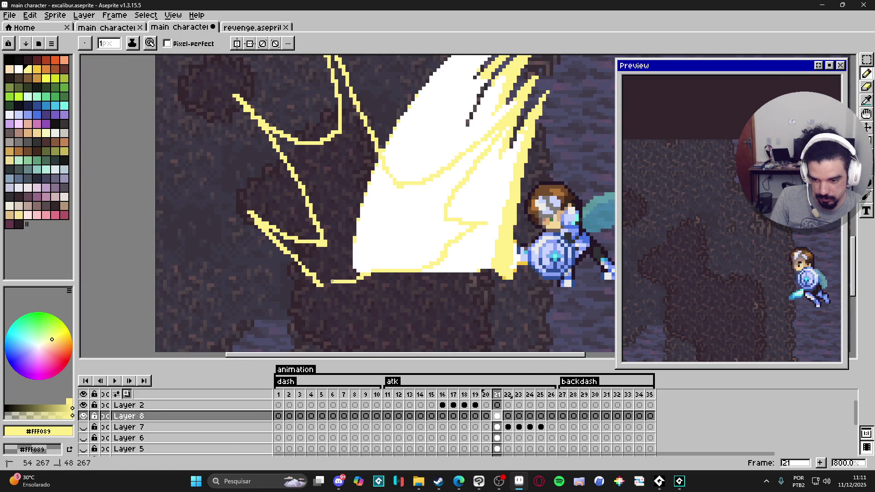
Step: Fill the enclosed burst outline solid yellow with the paint bucket
key(g)
click(322, 273)
scroll(319, 273, down, 3)
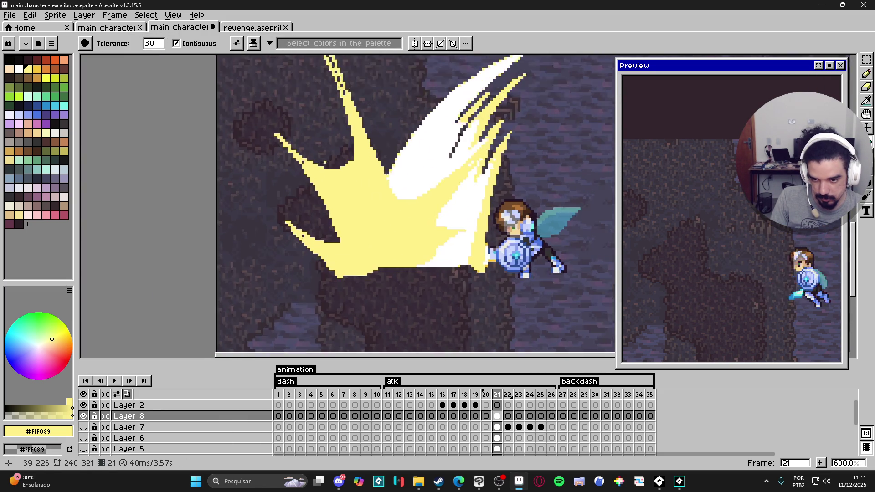
scroll(293, 160, up, 5)
scroll(329, 209, down, 5)
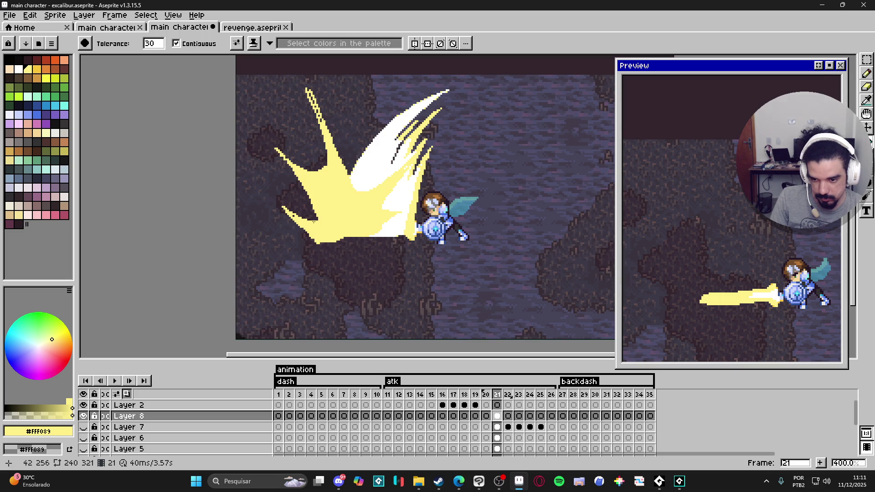
scroll(340, 229, up, 6)
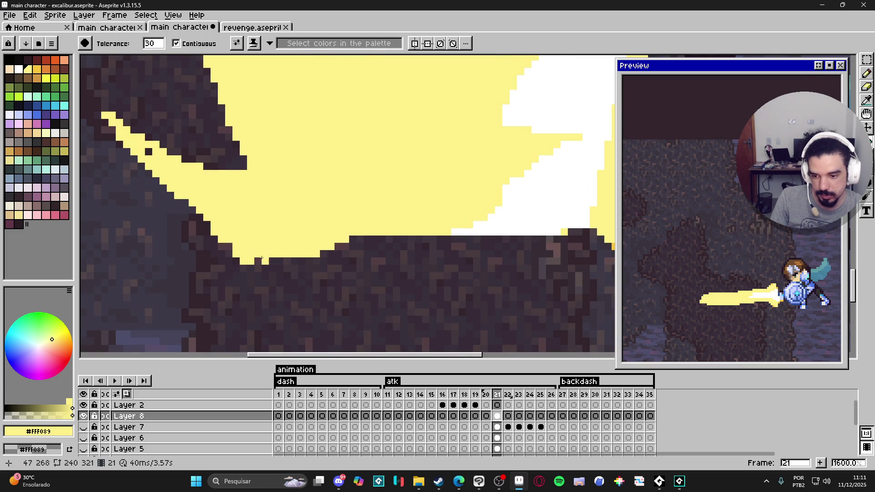
Step: Pencil yellow along the burst's bottom edge, filling dark gaps and stray white edge pixels
key(b)
drag(262, 261, 325, 260)
shift+click(405, 232)
drag(372, 239, 325, 255)
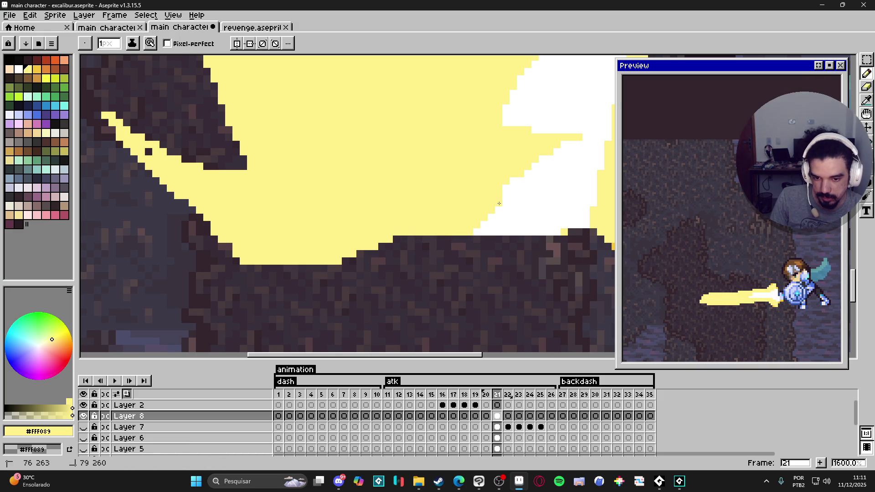
drag(505, 196, 507, 188)
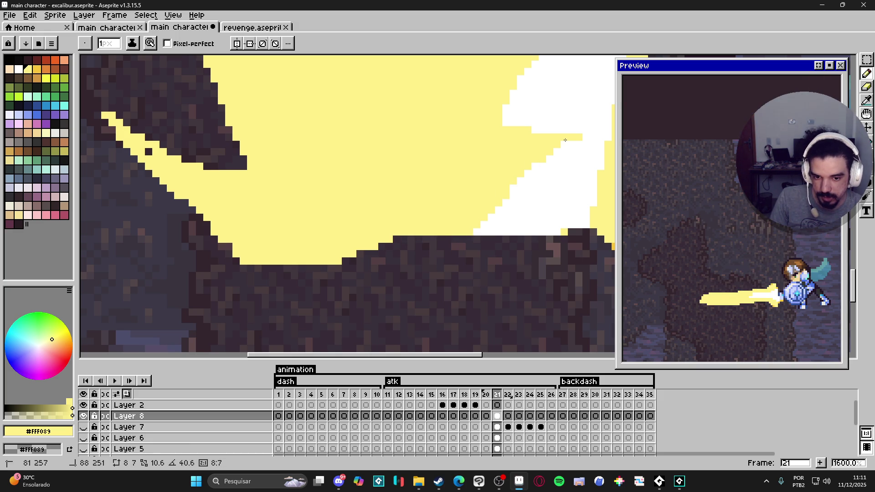
drag(559, 142, 519, 195)
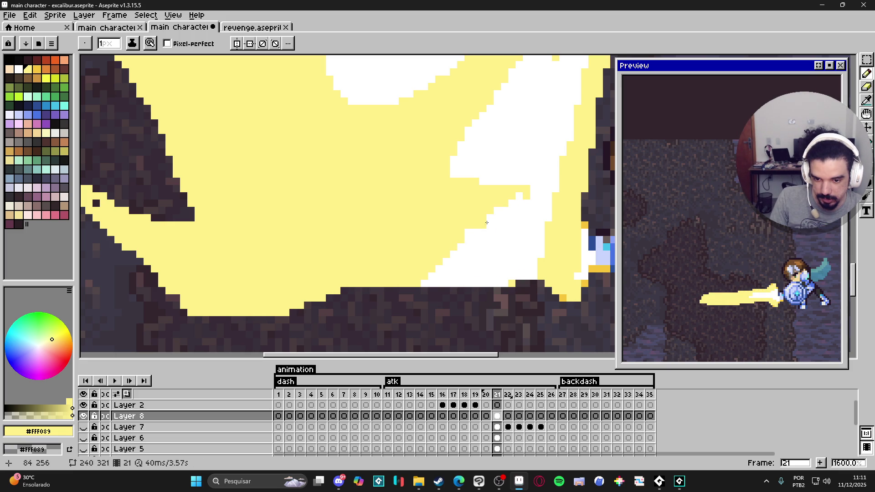
Step: Shrink the Eraser brush to a few pixels, then return to the Pencil
key(e)
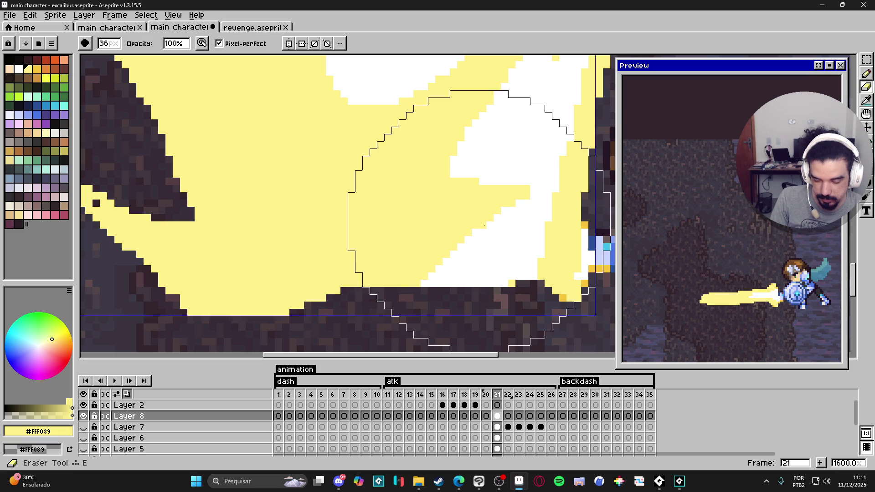
key(minus)
key(minus)
key(minus)
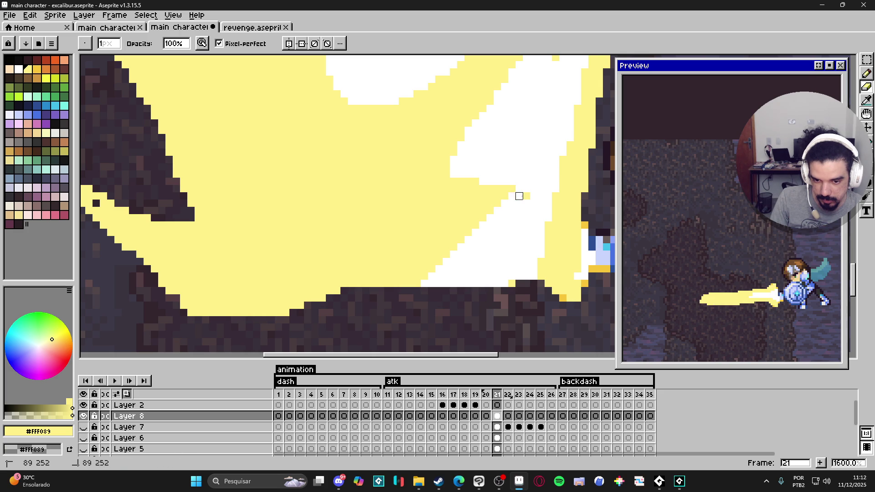
scroll(459, 254, down, 5)
scroll(455, 232, up, 4)
key(b)
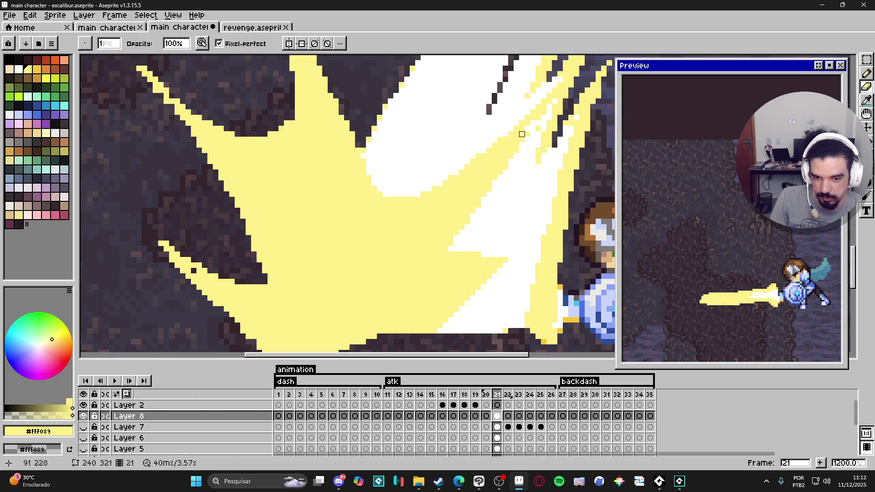
scroll(527, 134, down, 4)
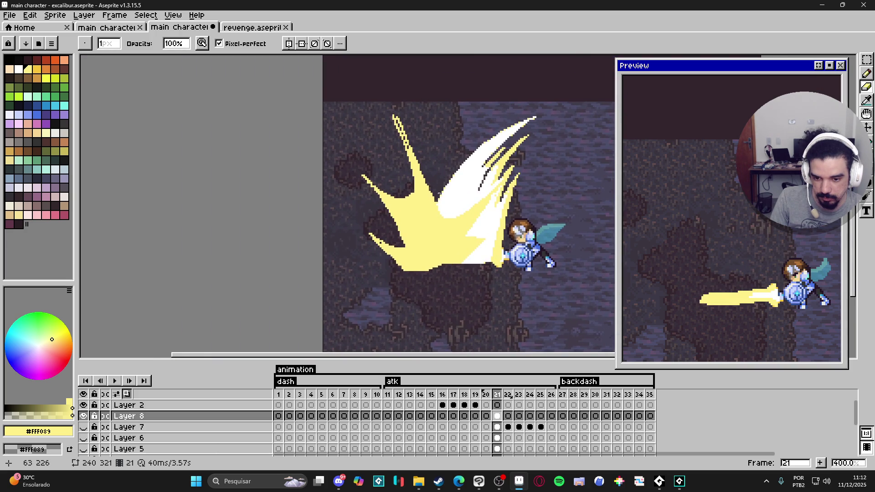
scroll(435, 188, up, 3)
Step: Join the dotted top spike of the burst into a solid yellow line
key(e)
drag(460, 263, 494, 298)
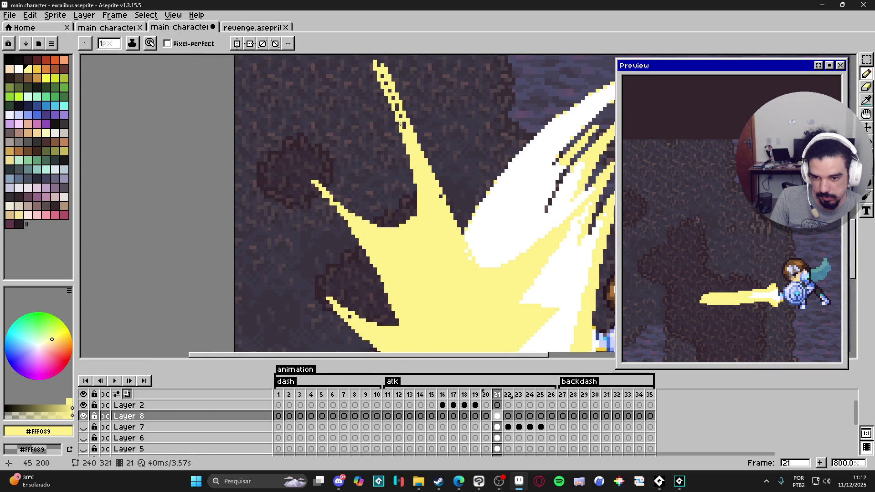
shift+click(410, 136)
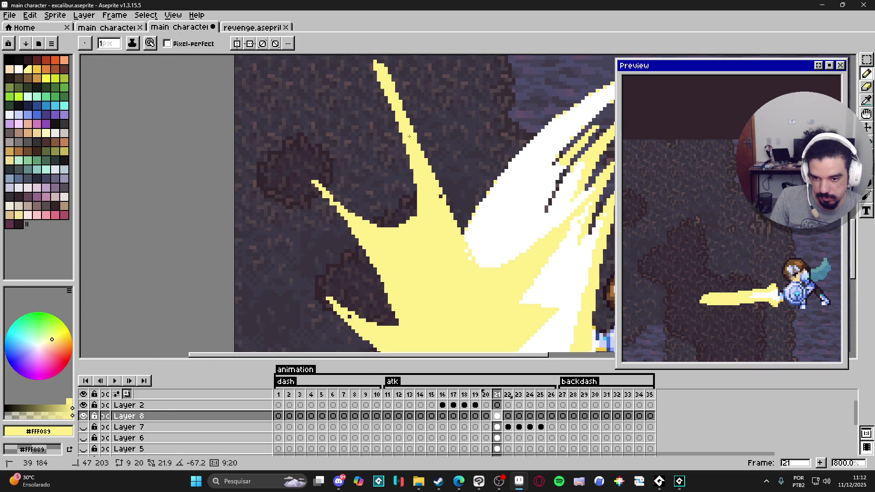
drag(456, 227, 465, 231)
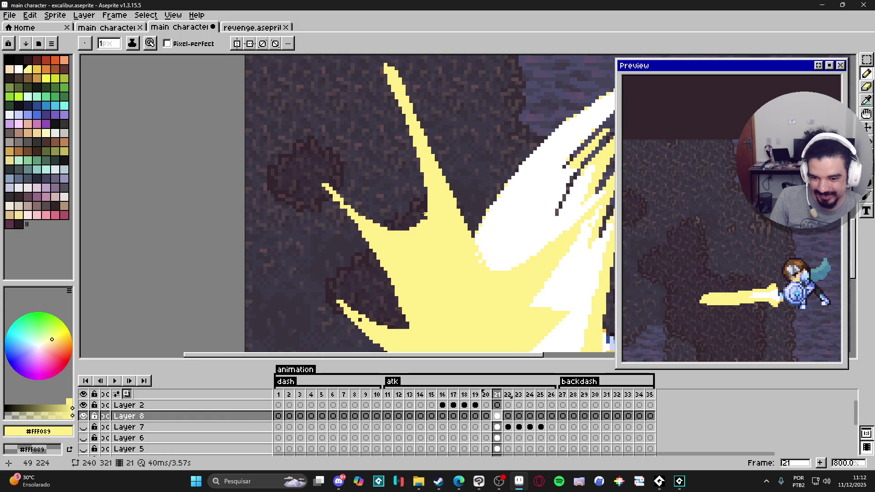
mouse_move(424, 212)
mouse_down()
mouse_move(450, 243)
mouse_move(452, 265)
mouse_up()
scroll(413, 128, up, 2)
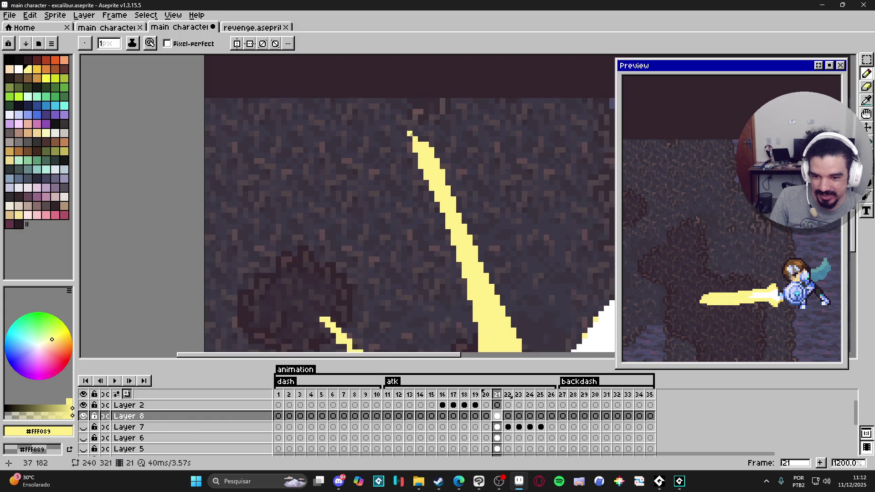
scroll(412, 137, down, 3)
scroll(416, 136, up, 3)
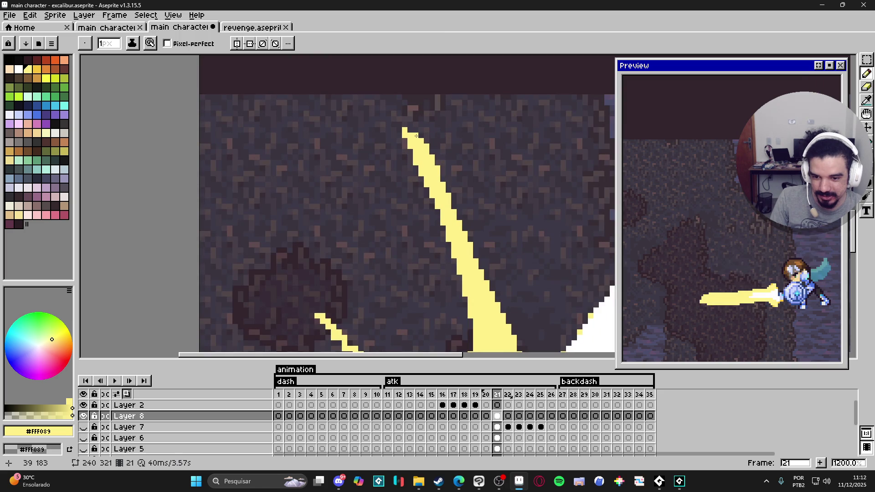
scroll(413, 130, down, 5)
scroll(420, 133, up, 3)
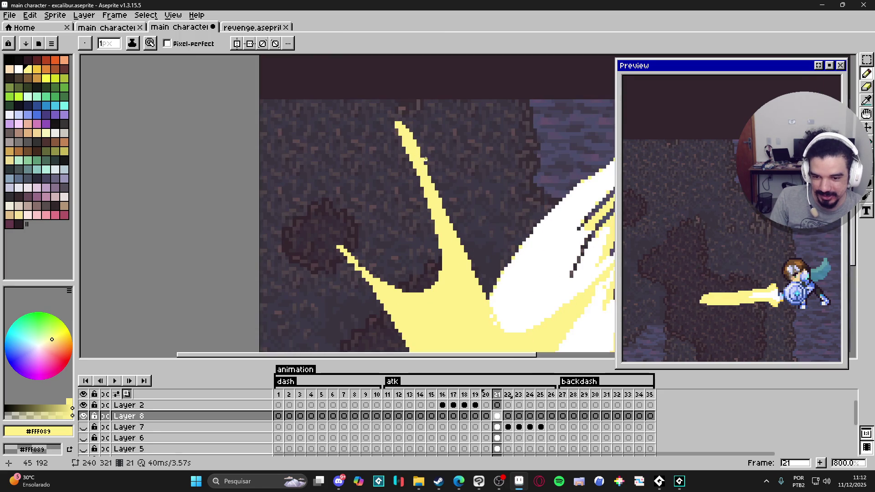
Step: Erase stray yellow pixels along the lower-left spike's edge
key(e)
scroll(446, 228, down, 4)
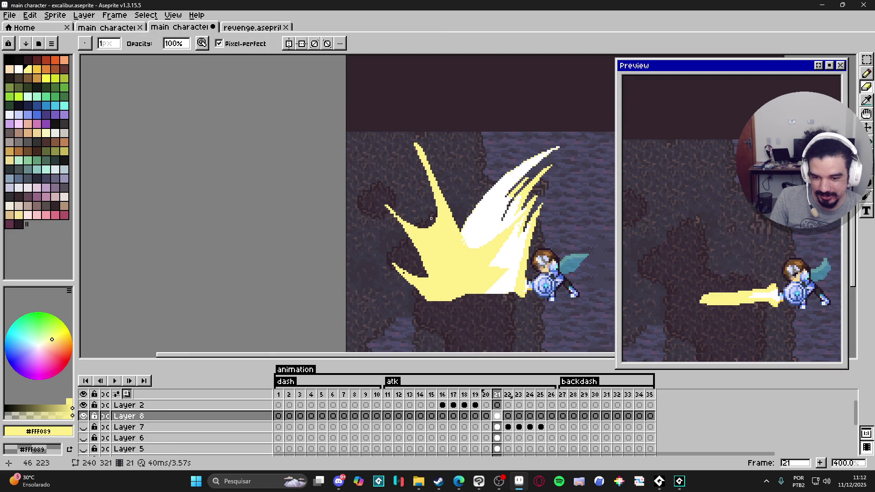
scroll(449, 242, up, 2)
scroll(450, 242, up, 2)
key(b)
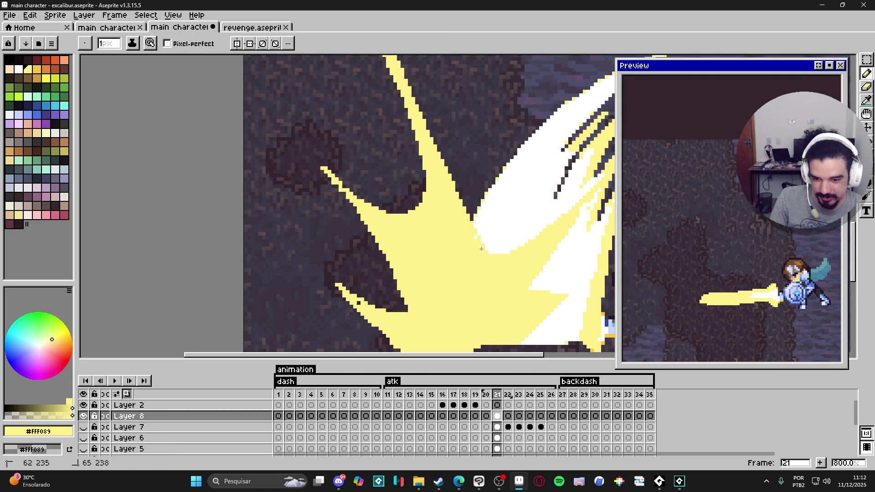
scroll(474, 239, down, 4)
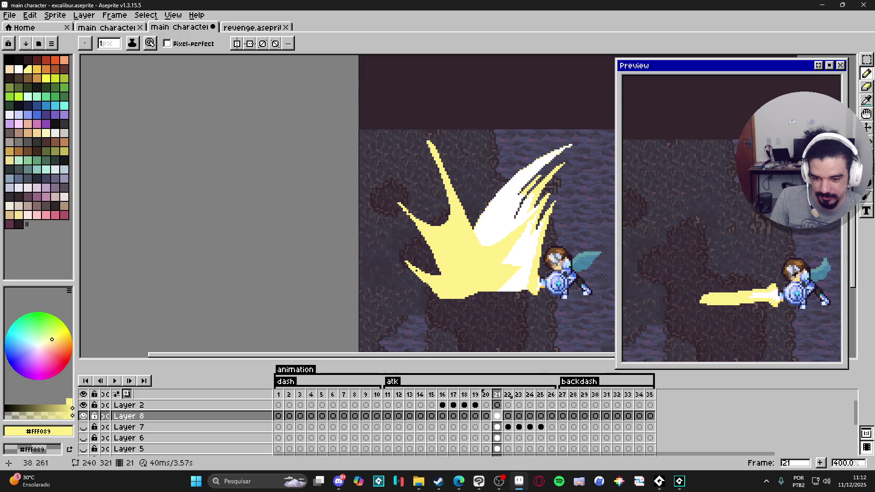
scroll(413, 267, up, 3)
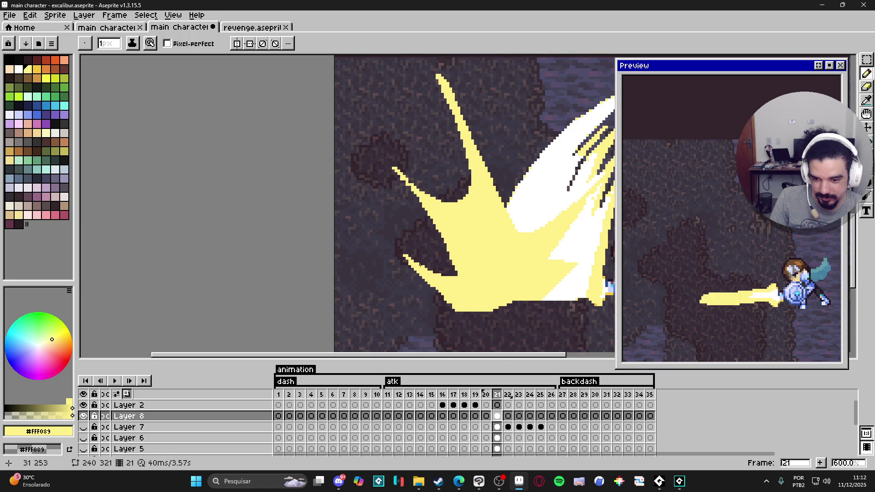
scroll(421, 269, up, 3)
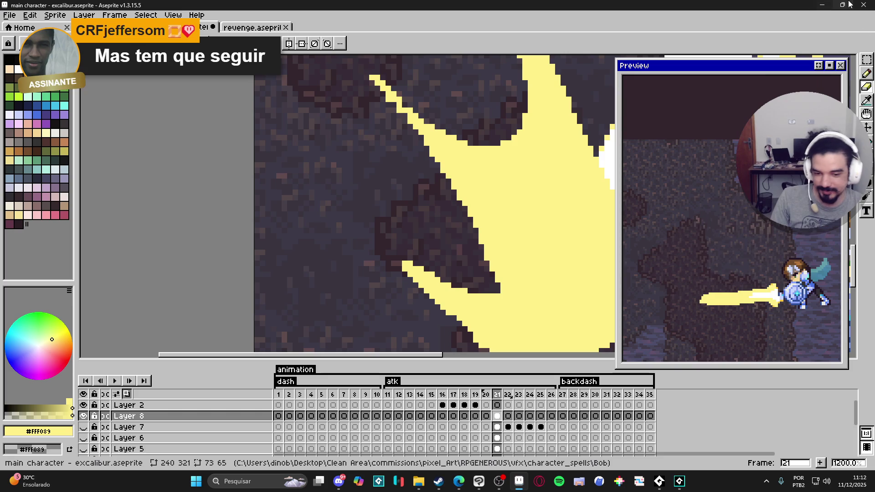
scroll(484, 210, down, 6)
scroll(484, 210, up, 6)
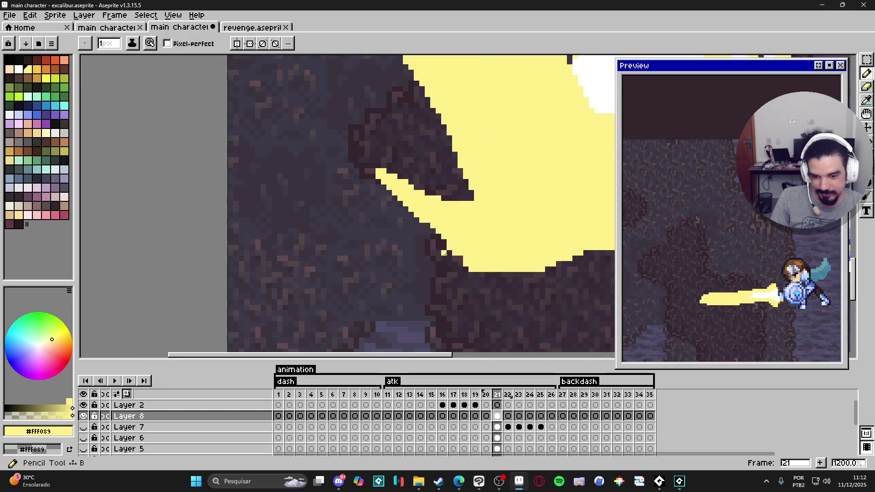
scroll(444, 264, up, 1)
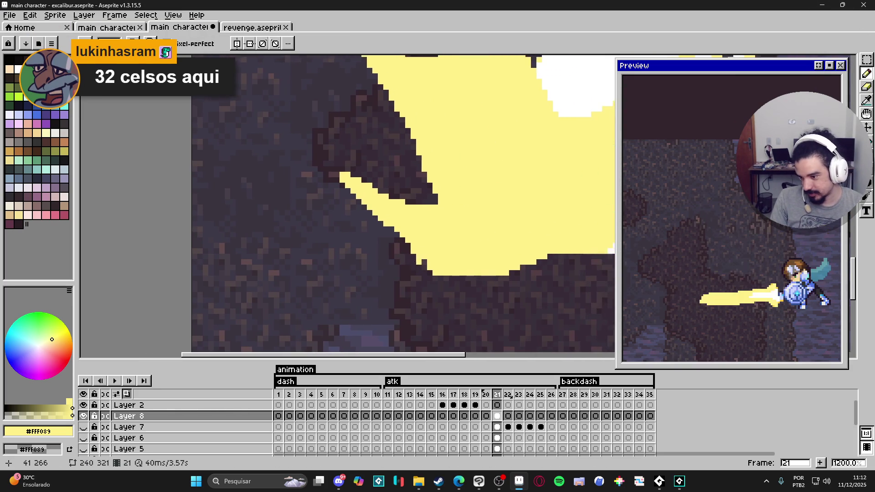
key(e)
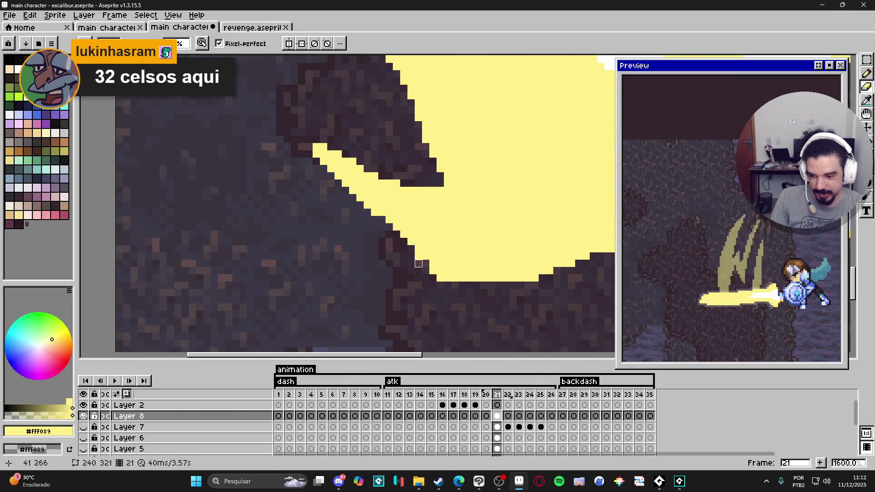
click(418, 260)
click(433, 264)
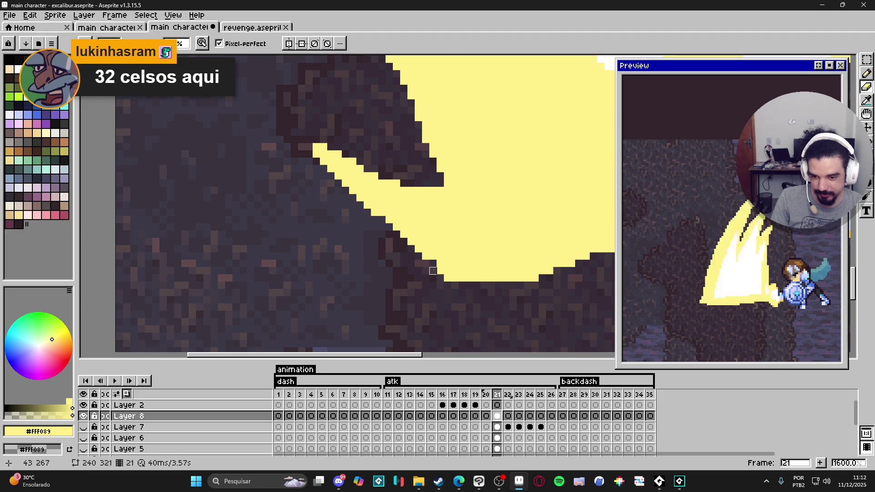
Step: Trim yellow pixels along the lower-left spike's diagonal edge
key(b)
scroll(425, 256, down, 1)
scroll(425, 256, up, 3)
key(e)
mouse_move(369, 212)
mouse_down()
mouse_move(301, 134)
mouse_move(279, 123)
mouse_up()
scroll(417, 217, down, 6)
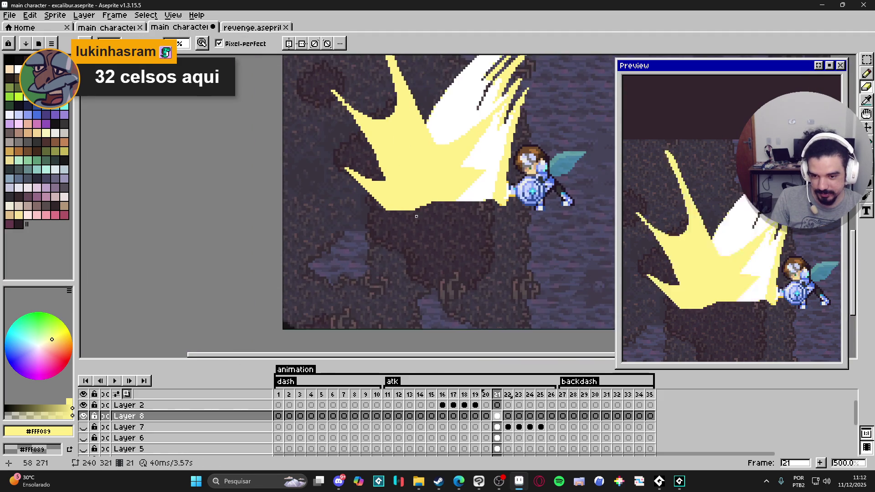
scroll(352, 141, up, 4)
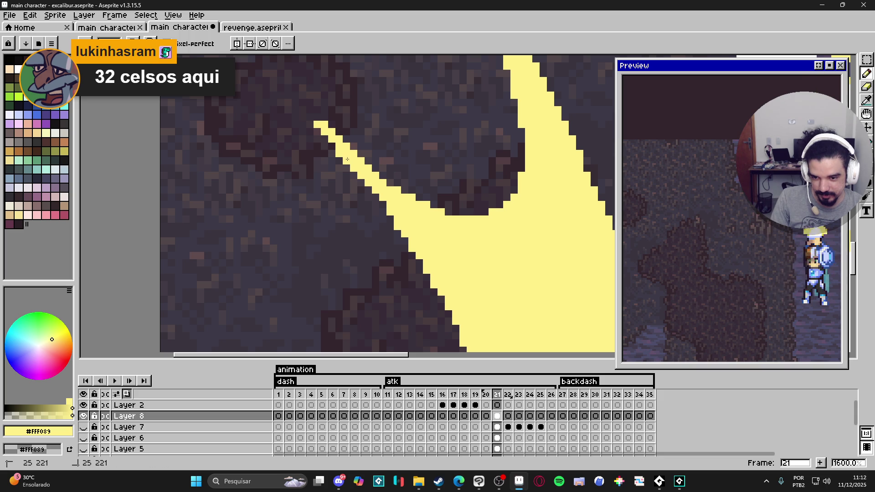
scroll(333, 145, down, 6)
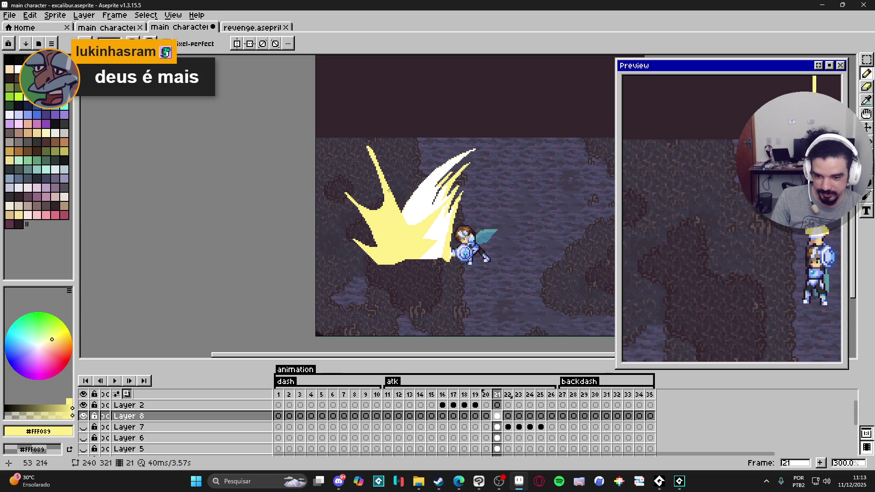
click(510, 419)
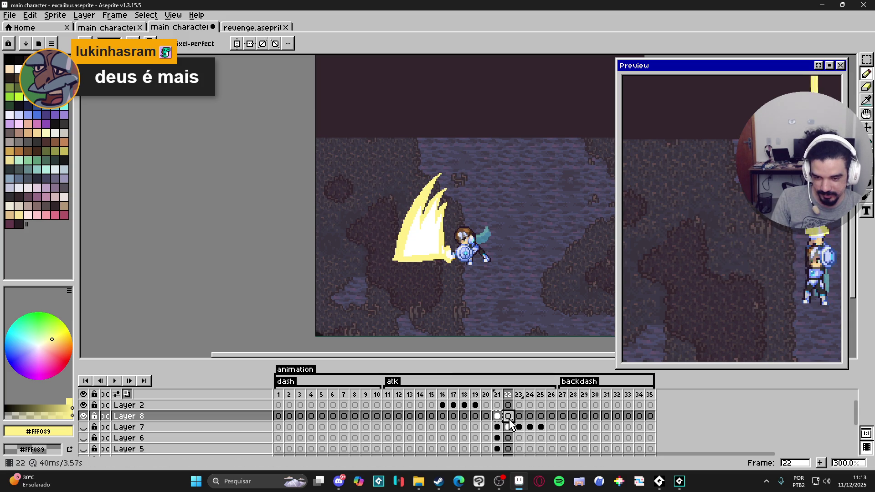
click(498, 419)
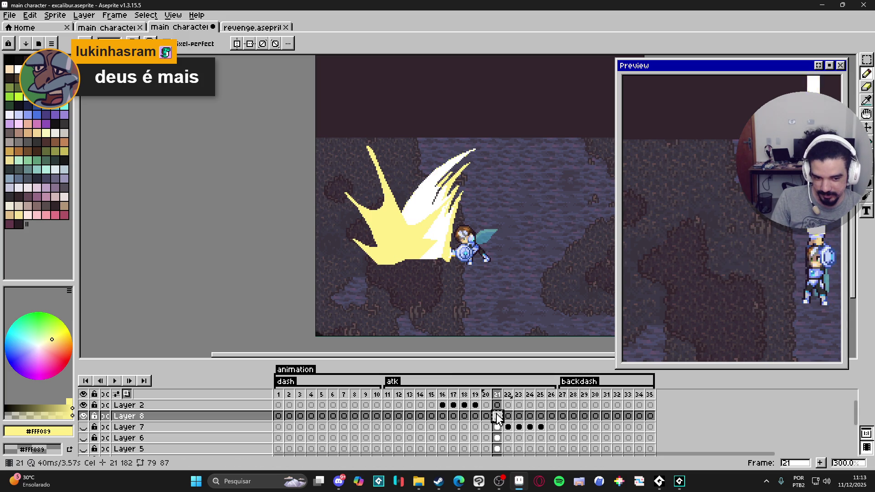
scroll(444, 297, down, 1)
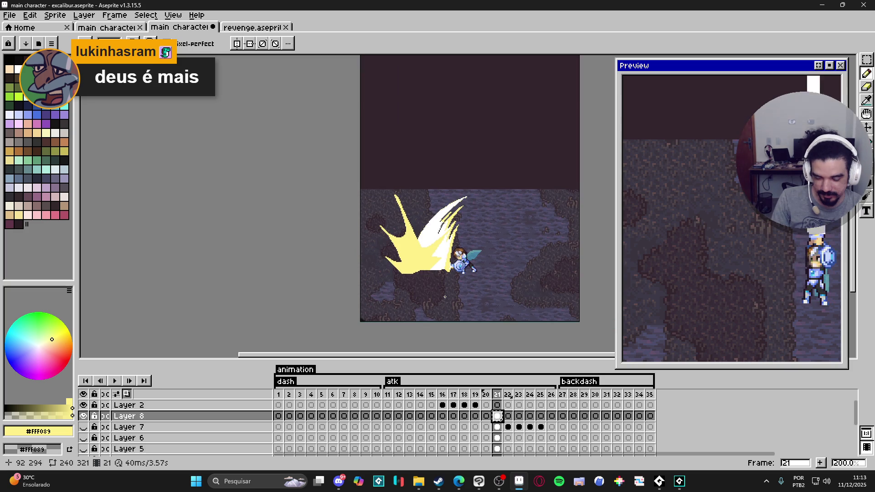